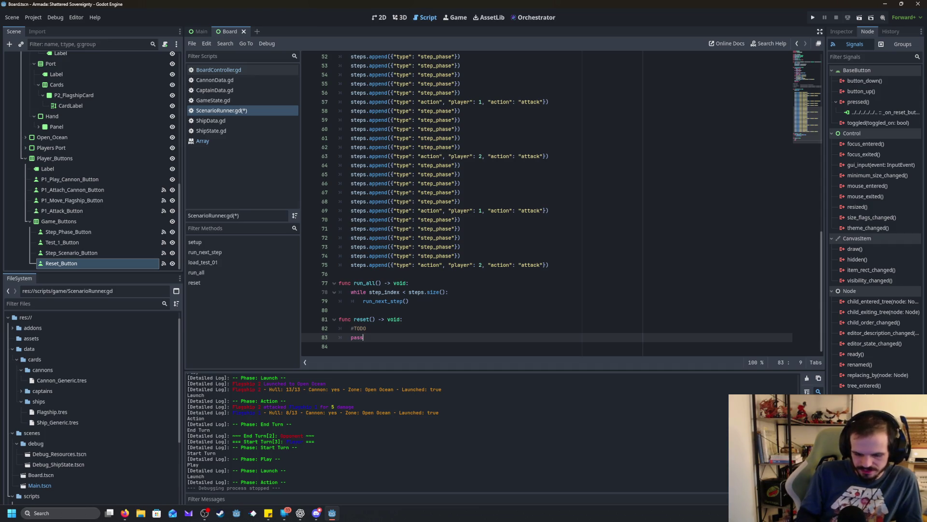
Hide the Godot editor with Win+D to reveal the desktop.
left_click(206, 515)
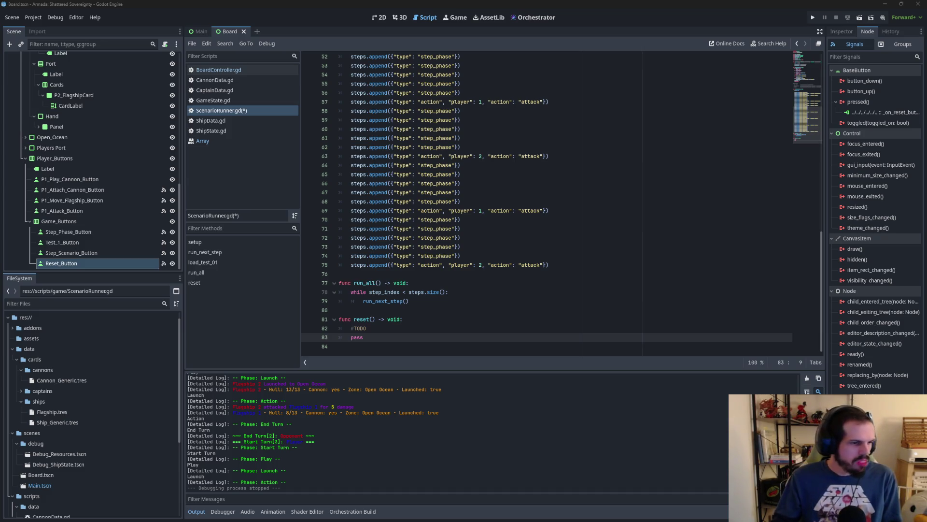
key("super+d")
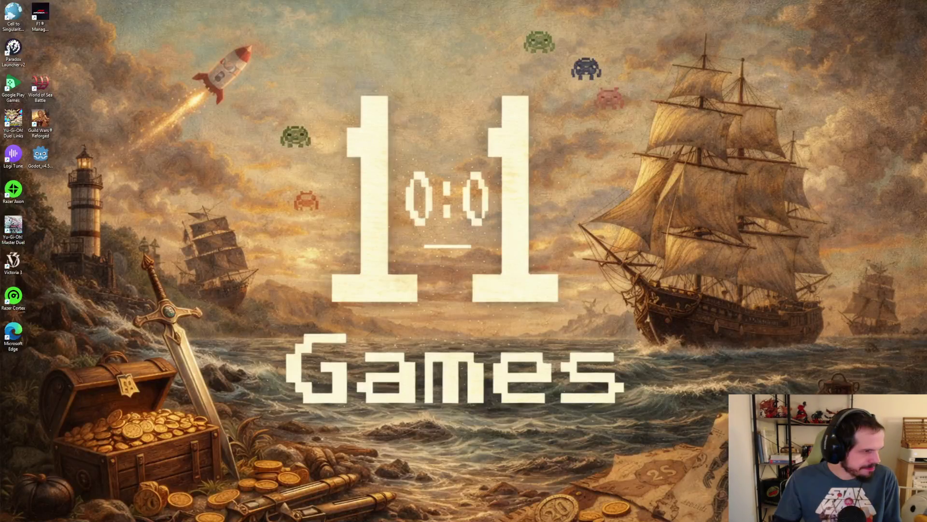
Restore the Godot editor with ScenarioRunner.gd still open in the script editor.
key("super+d")
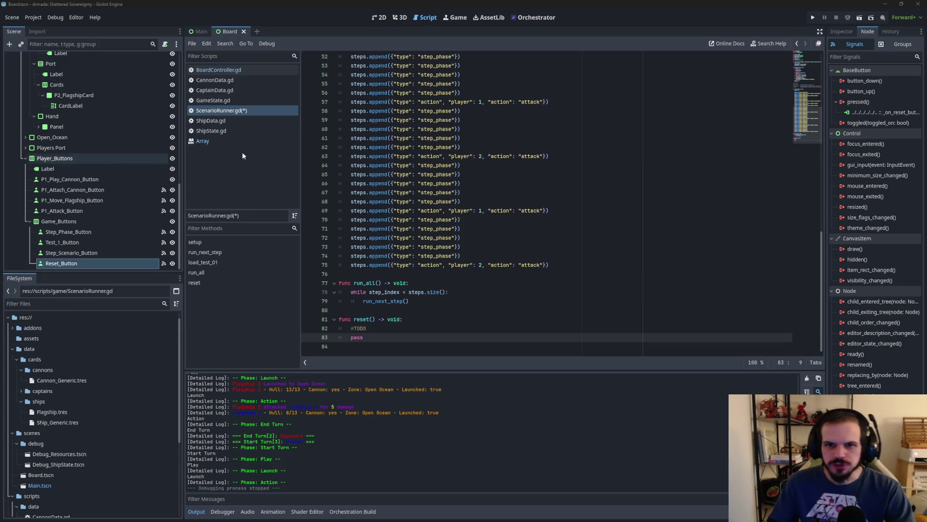
Scroll ScenarioRunner.gd to the #Sample Steps comments above load_test_01.
scroll(479, 198, "up", 15)
scroll(480, 198, "down", 12)
scroll(483, 201, "up", 7)
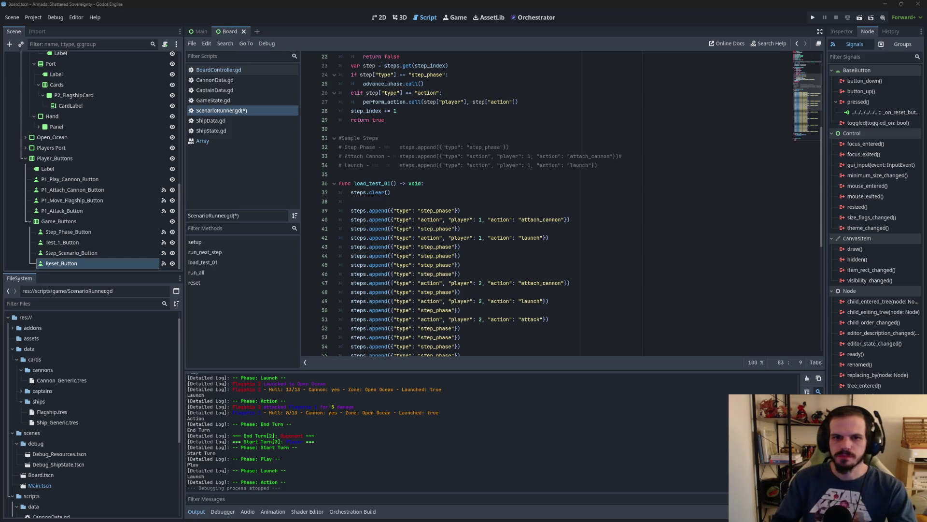
Duplicate the '# Launch' sample-step comment line below itself.
left_click_drag(598, 165, 337, 163)
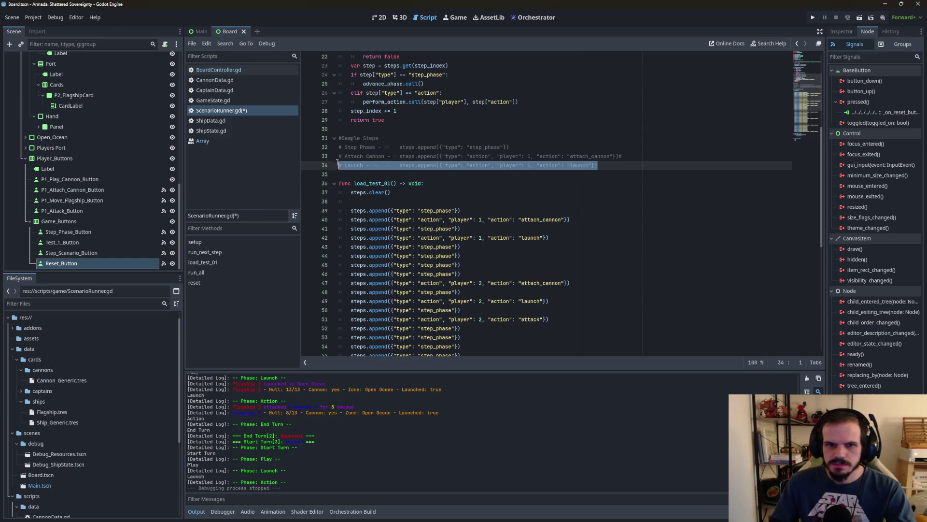
left_click(338, 192)
mouse_move(597, 165)
left_mouse_down()
mouse_move(338, 157)
mouse_move(335, 165)
left_mouse_up()
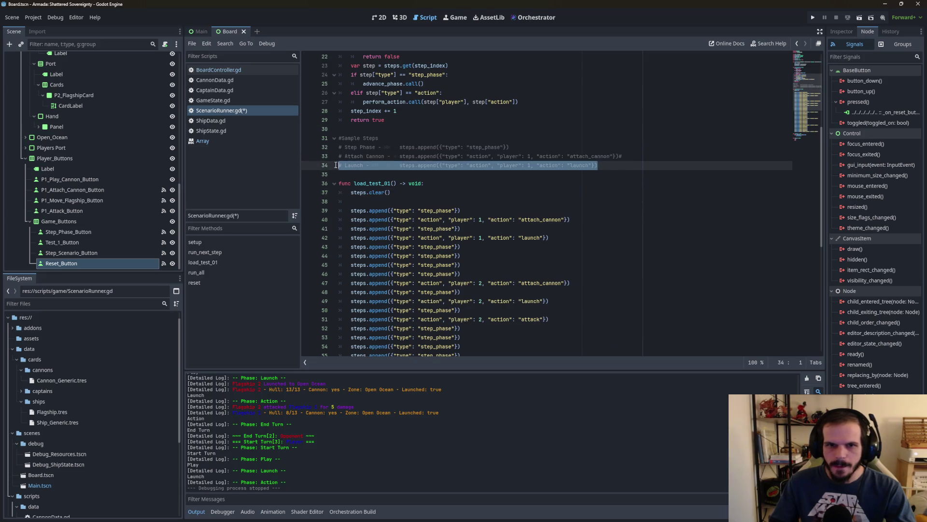
key("ctrl+c")
key("End")
key("Return")
key("ctrl+v")
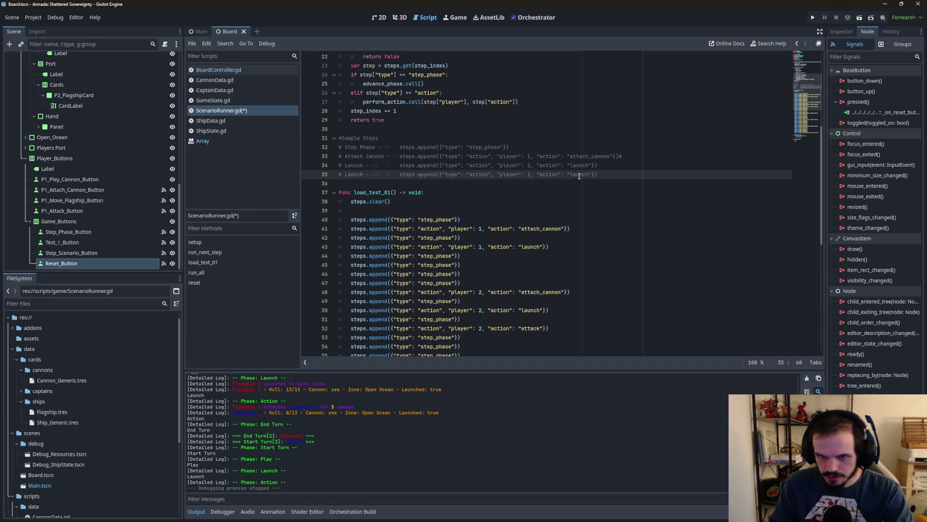
Change the copy's label and action to 'Attack'/'attack', then run the project.
left_click_drag(588, 173, 569, 176)
type("attack")
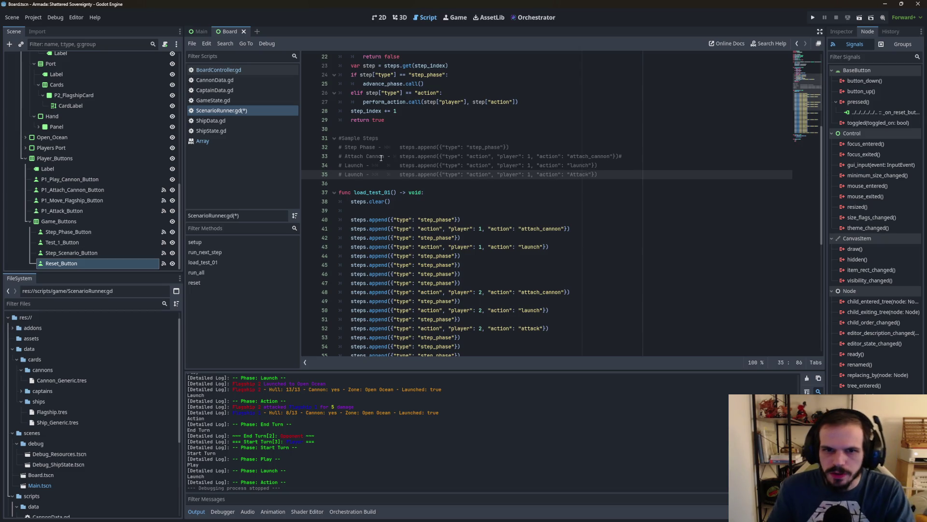
left_click_drag(363, 175, 344, 175)
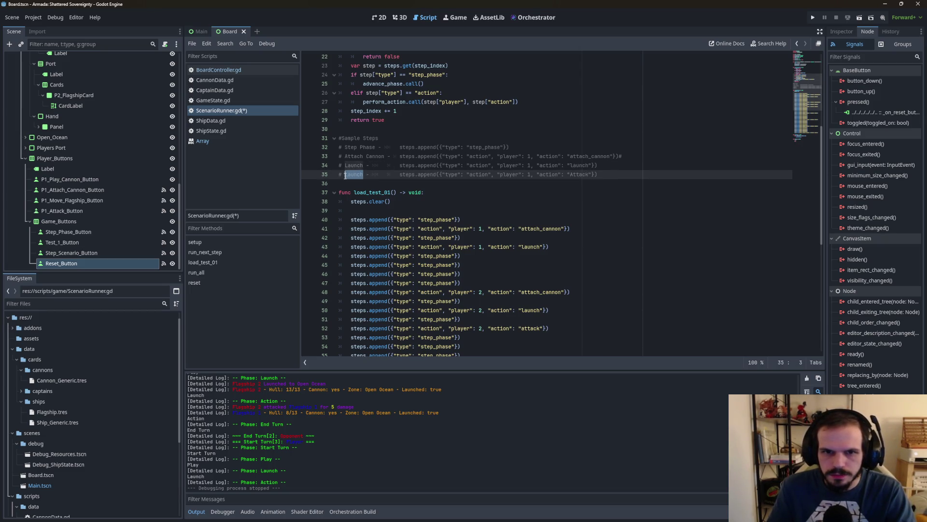
type("Attack")
left_click(483, 192)
scroll(483, 220, "down", 10)
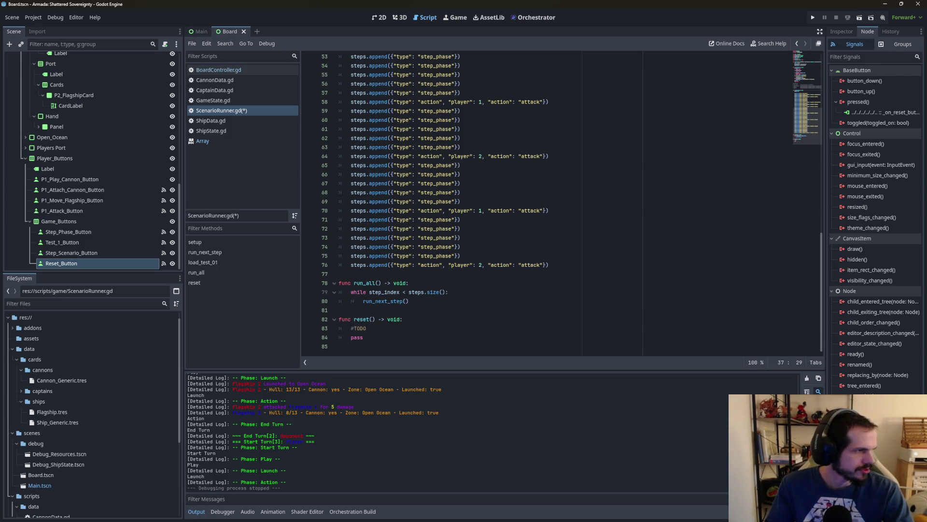
left_click(813, 18)
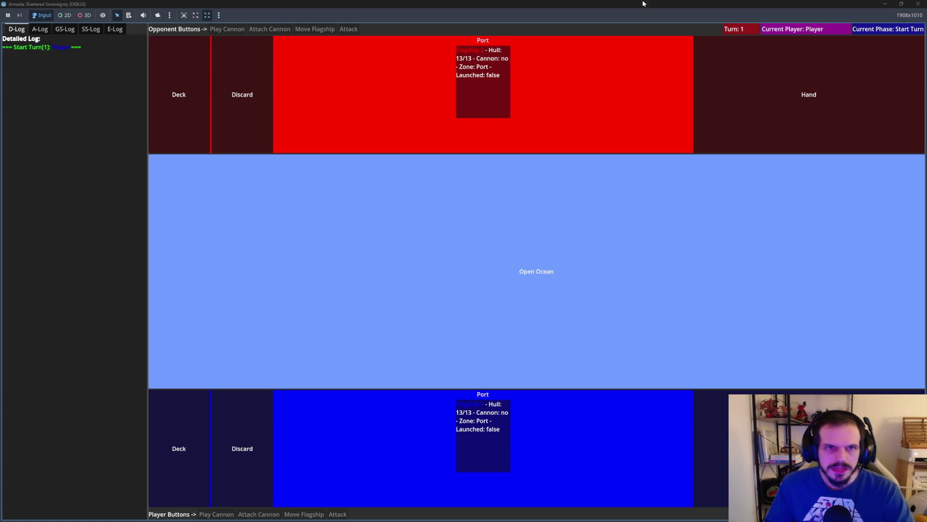
Close the running game and return to the Board scene in the 2D editor.
left_click(918, 4)
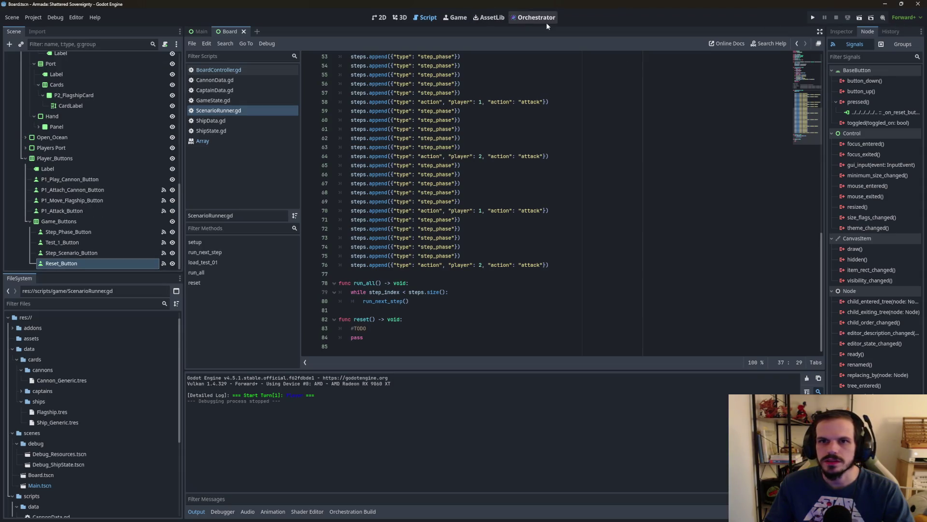
left_click(379, 22)
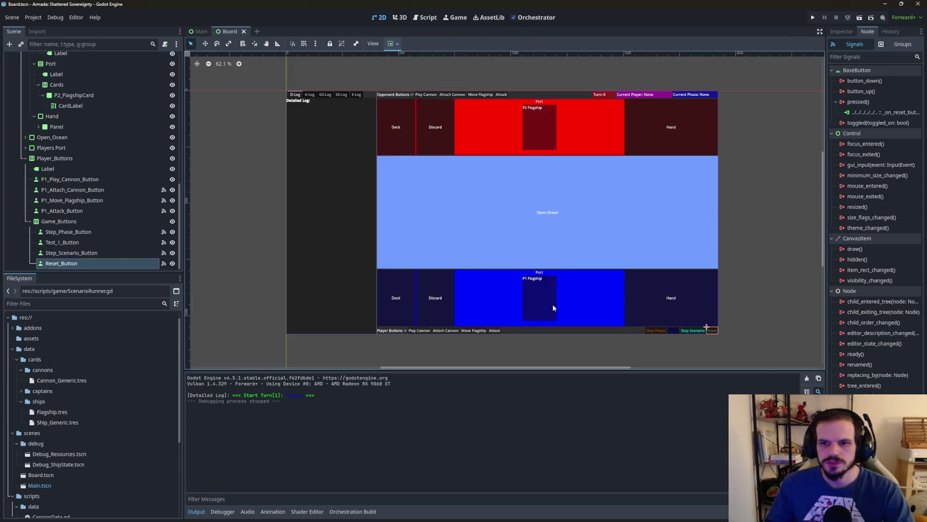
right_click(55, 221)
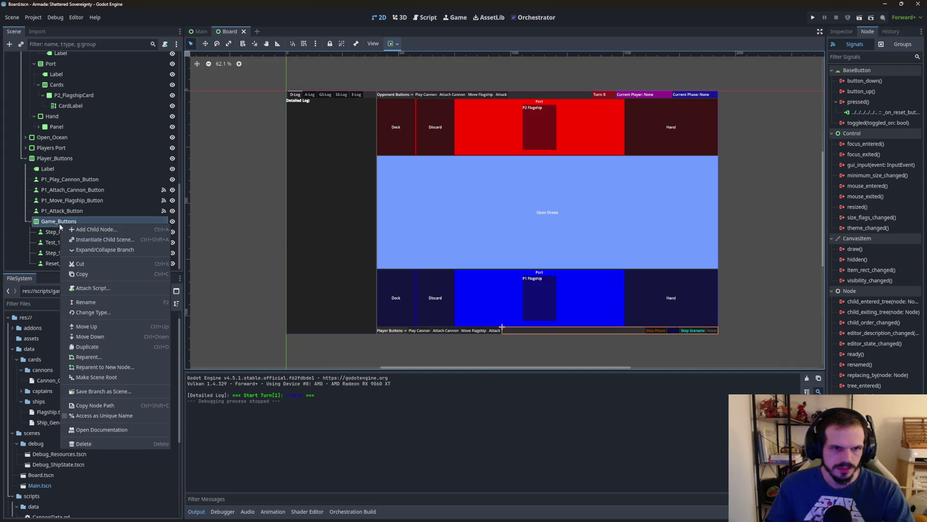
Add a Button child under Game_Buttons, placed above Reset_Button.
left_click(72, 232)
type("button")
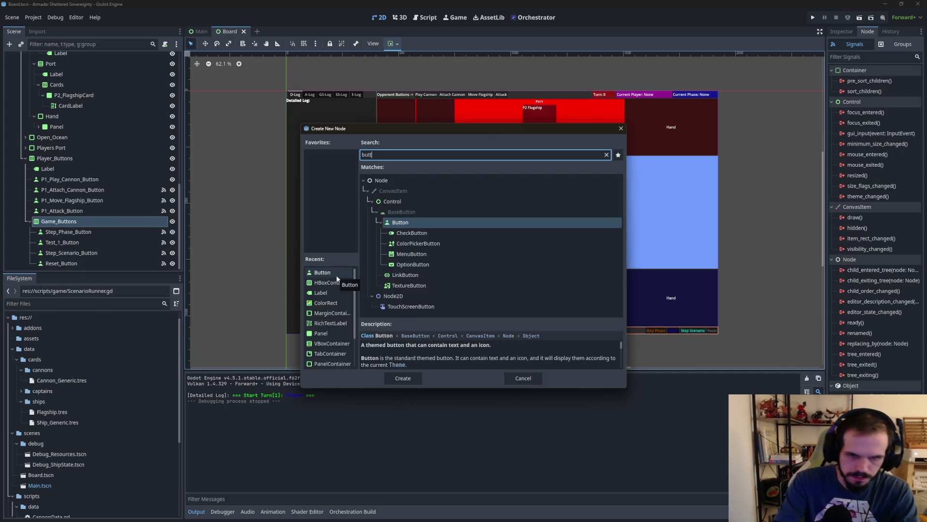
left_click(411, 222)
double_click(412, 222)
left_click_drag(53, 263, 61, 255)
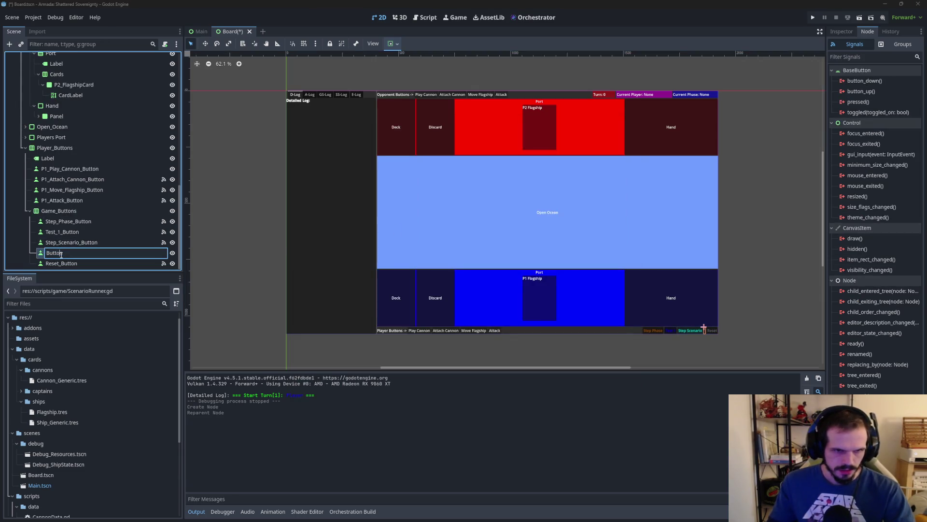
Rename the new button node to Play_All_Button.
double_click(62, 255)
type("Play All")
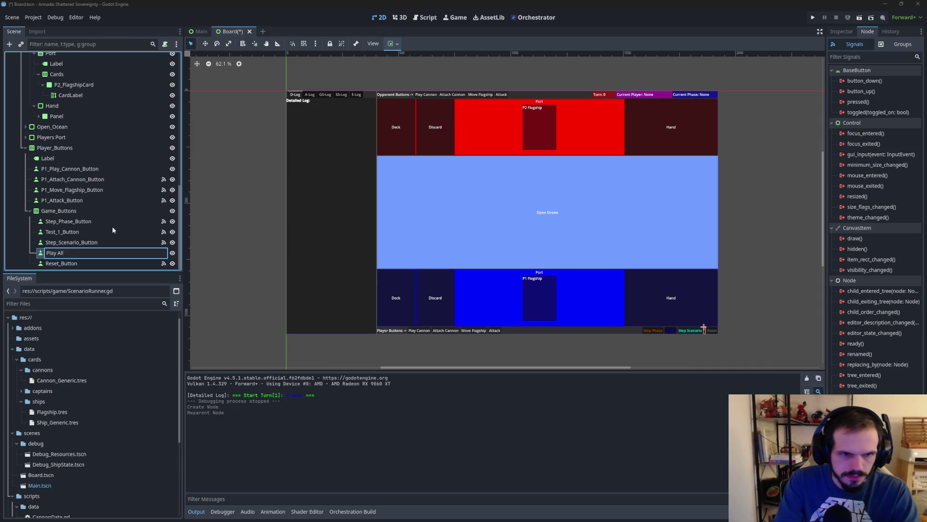
key("BackSpace")
key("BackSpace")
key("BackSpace")
type("_All_Button")
key("Return")
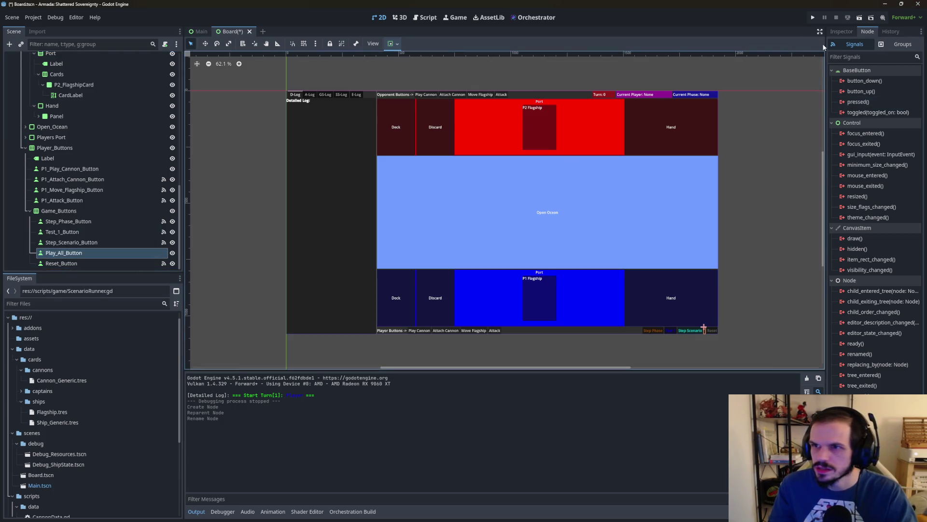
left_click(841, 32)
Set the button's text to 'Play All'.
left_click(866, 103)
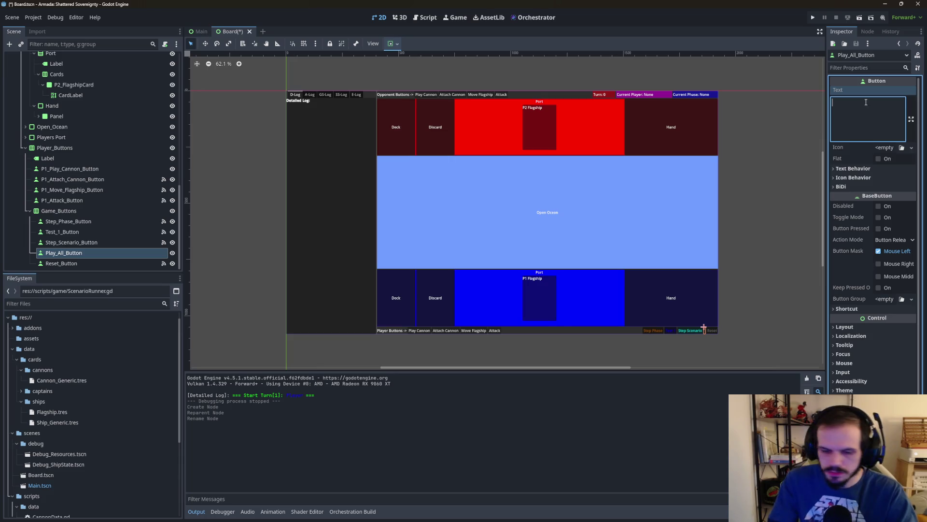
type("Play All")
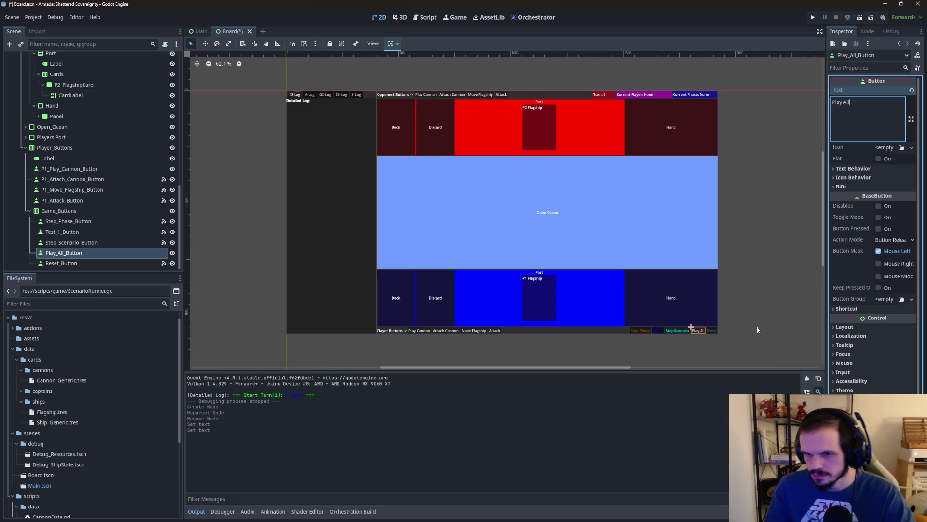
left_click(769, 325)
left_click(696, 330)
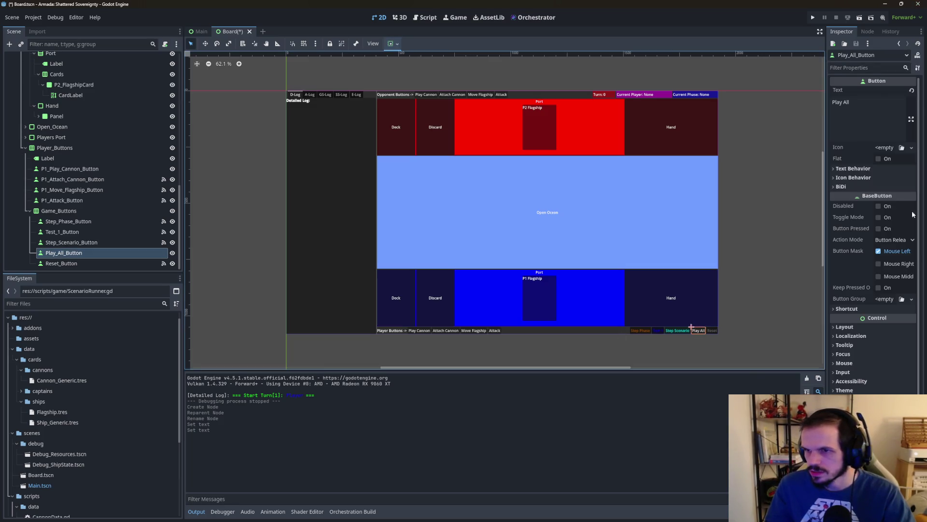
Set the button's Modulate colour to yellow by zeroing blue and adjusting green.
scroll(890, 387, "down", 1)
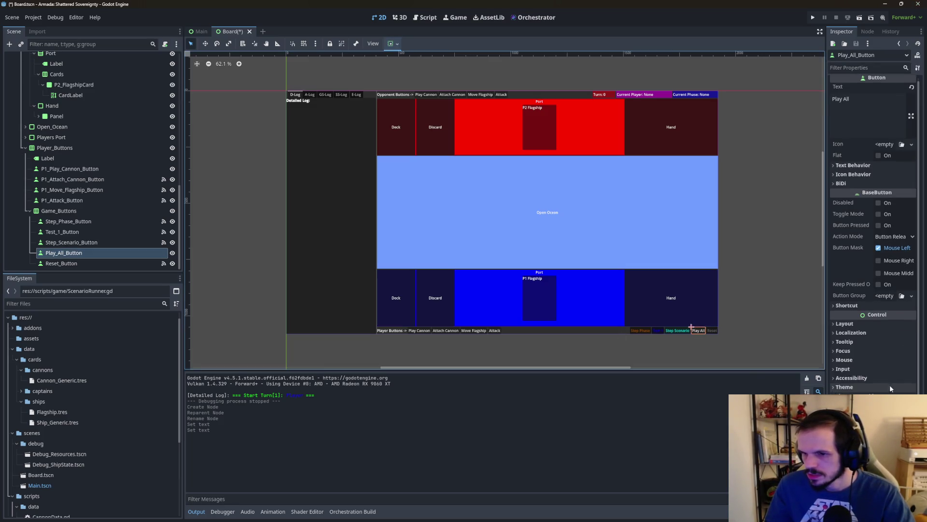
left_click(869, 333)
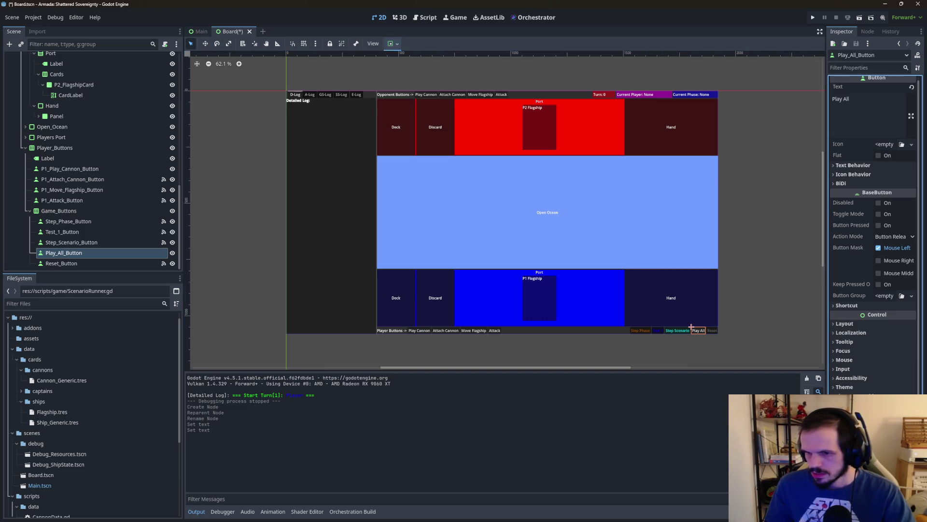
left_click(869, 401)
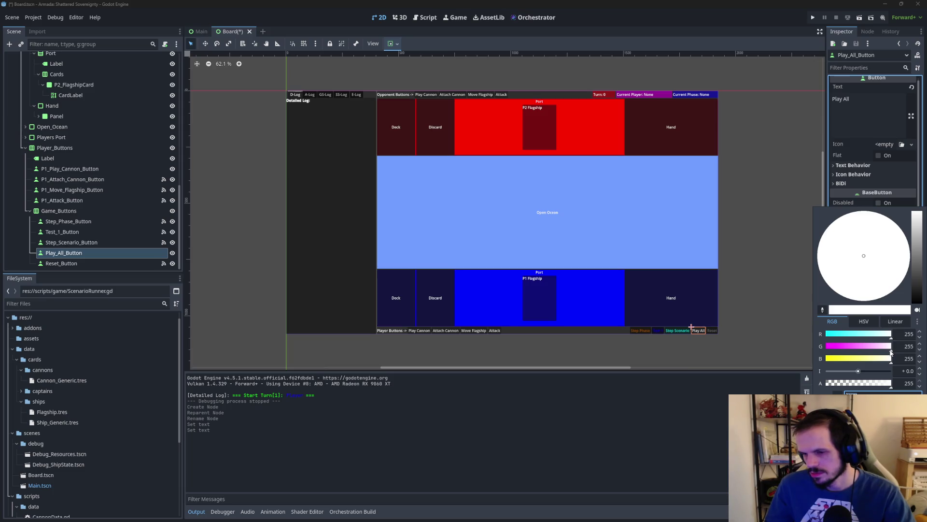
left_click(896, 322)
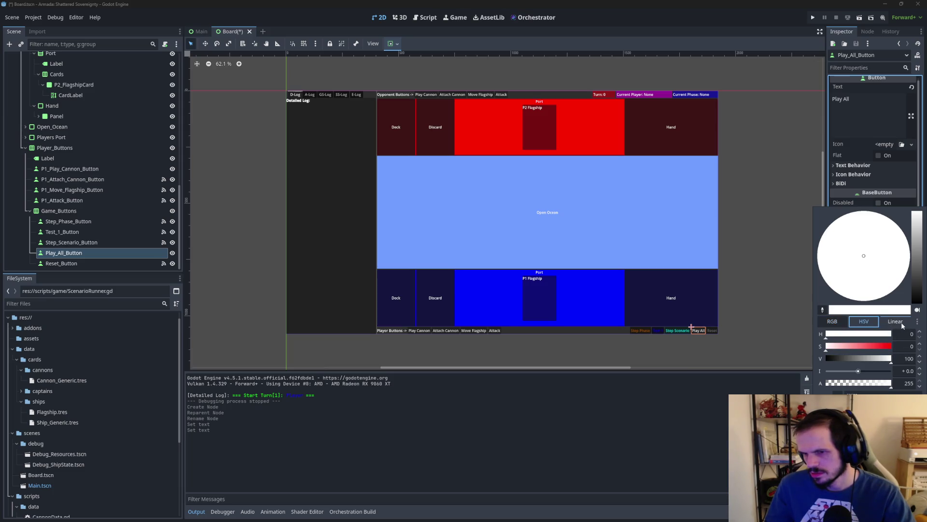
left_click(846, 324)
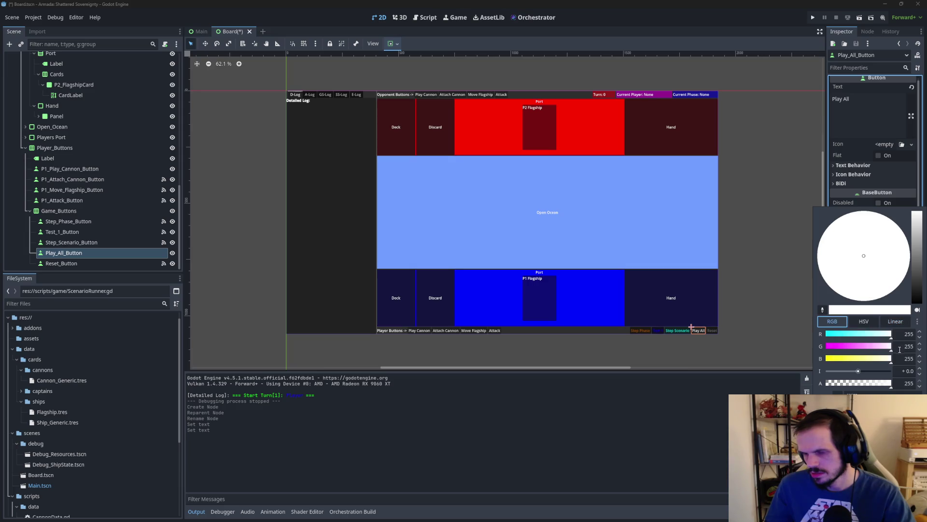
left_click(891, 359)
left_click_drag(892, 362, 826, 361)
mouse_move(891, 347)
left_mouse_down()
mouse_move(862, 347)
mouse_move(892, 347)
mouse_move(882, 335)
mouse_move(822, 339)
mouse_move(901, 337)
left_mouse_up()
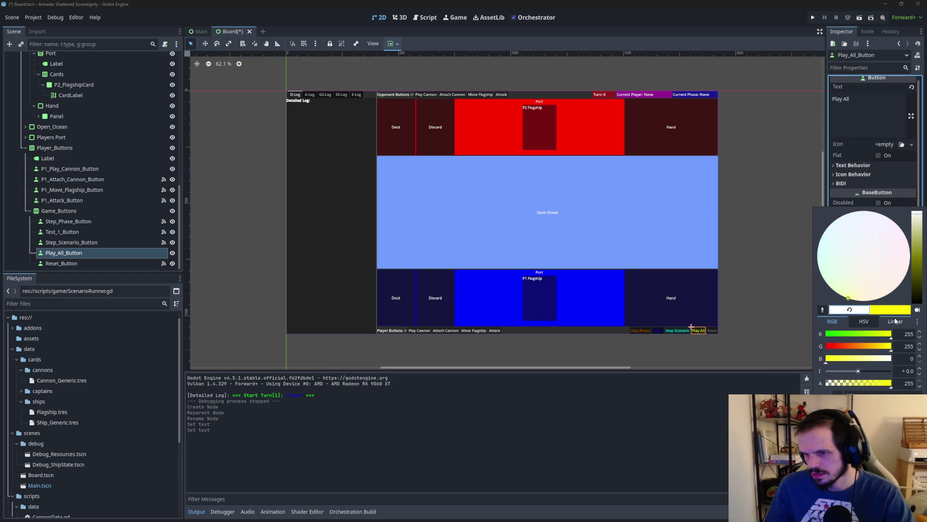
left_click(797, 307)
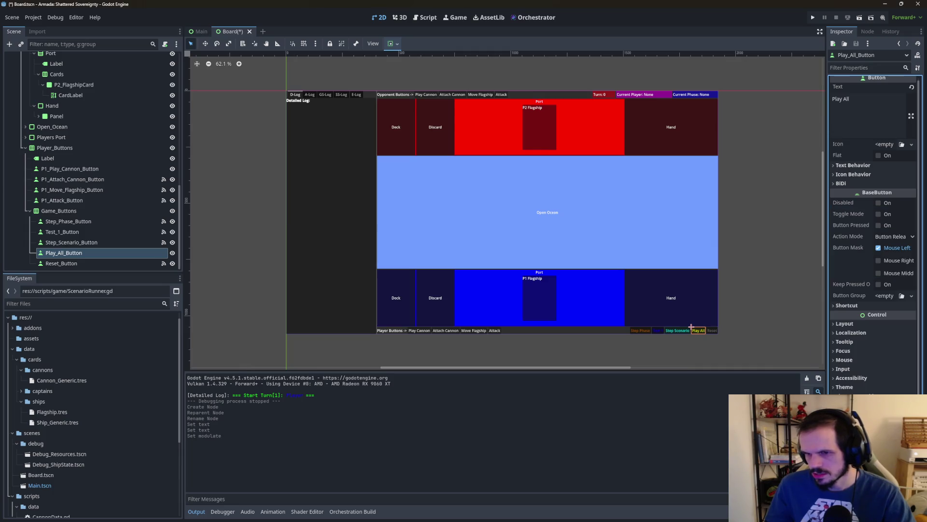
left_click(745, 325)
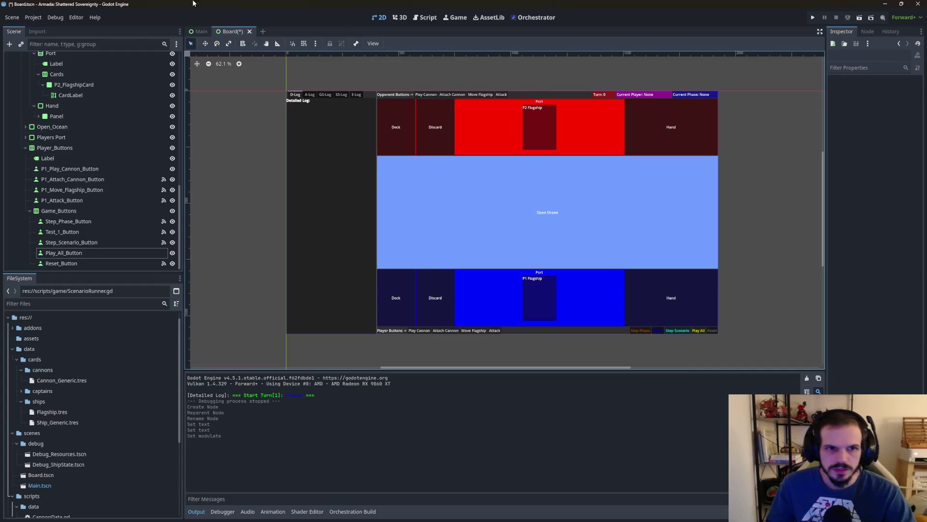
left_click(426, 17)
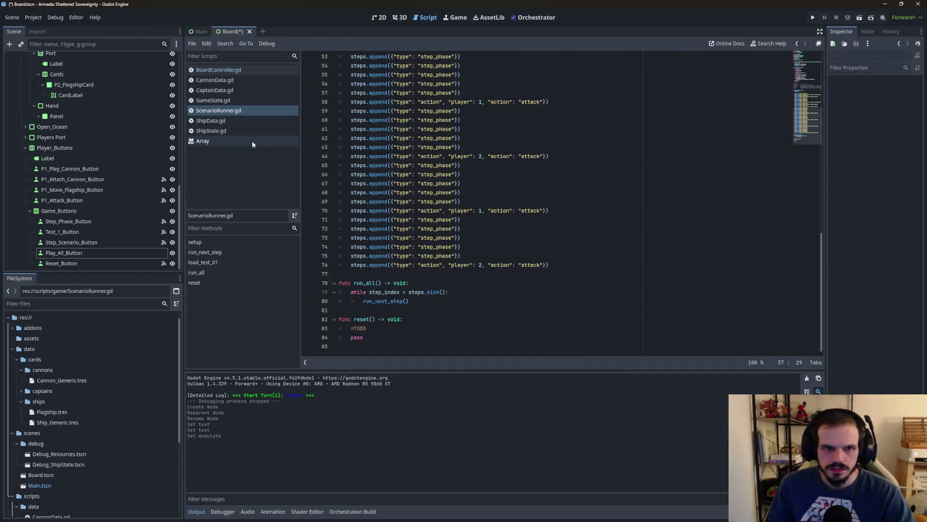
Open BoardController.gd at _on_reset_button_pressed and place the cursor on blank line 408.
left_click(218, 70)
scroll(588, 319, "down", 1)
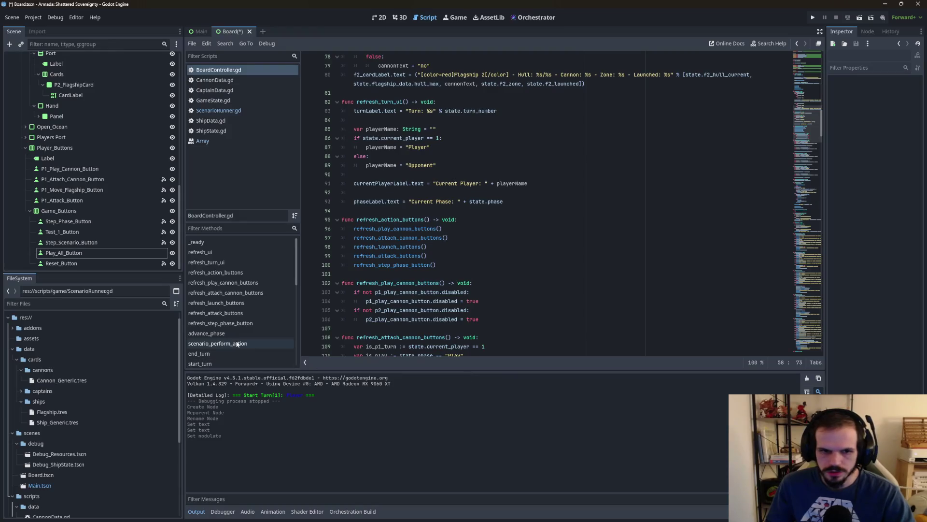
left_click_drag(295, 257, 303, 418)
left_click(236, 362)
left_click(452, 352)
left_click(423, 322)
left_click(423, 312)
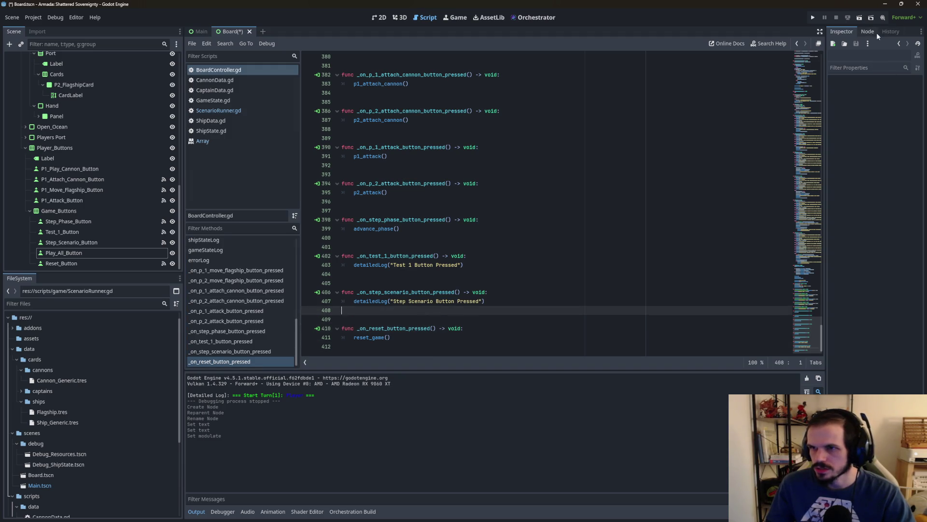
Show Play_All_Button's signals and select pressed().
left_click(84, 253)
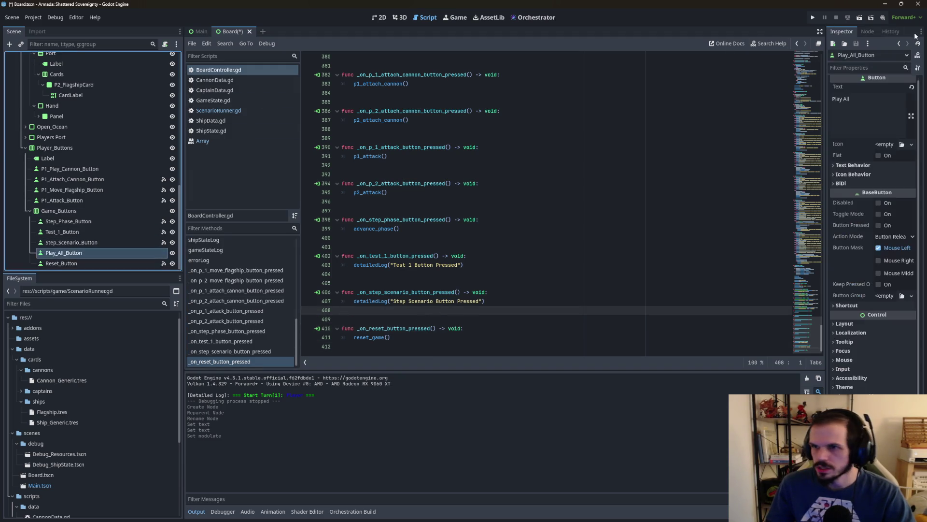
left_click(868, 31)
left_click(864, 102)
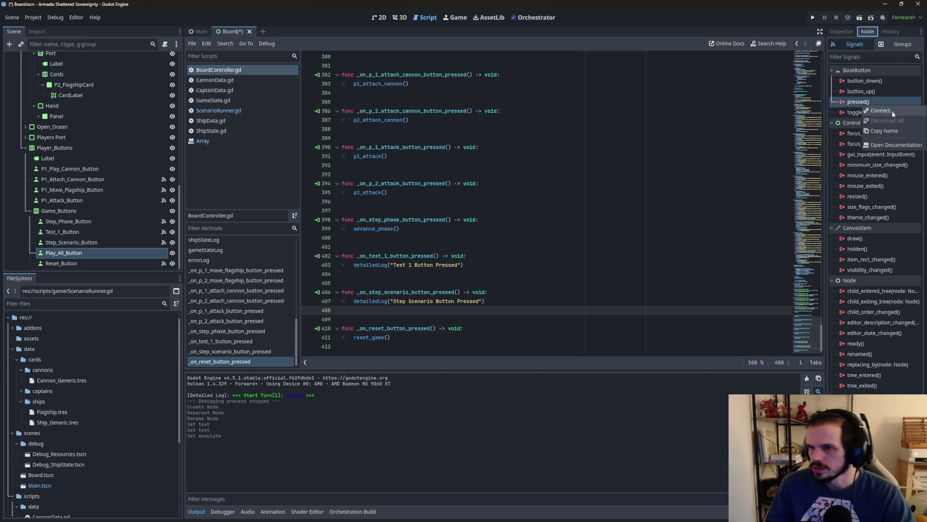
Connect pressed() to receiver method _on_play_all_button_pressed, generating its stub.
double_click(870, 101)
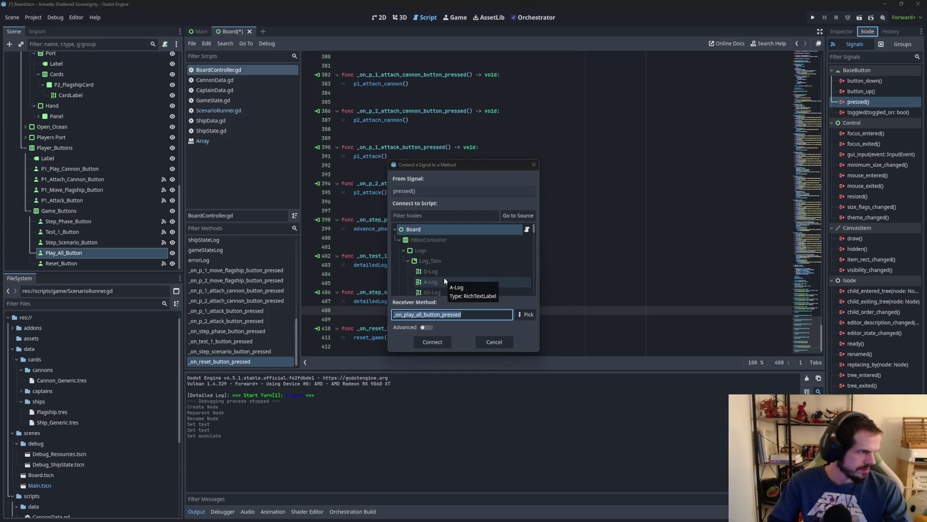
left_click(439, 346)
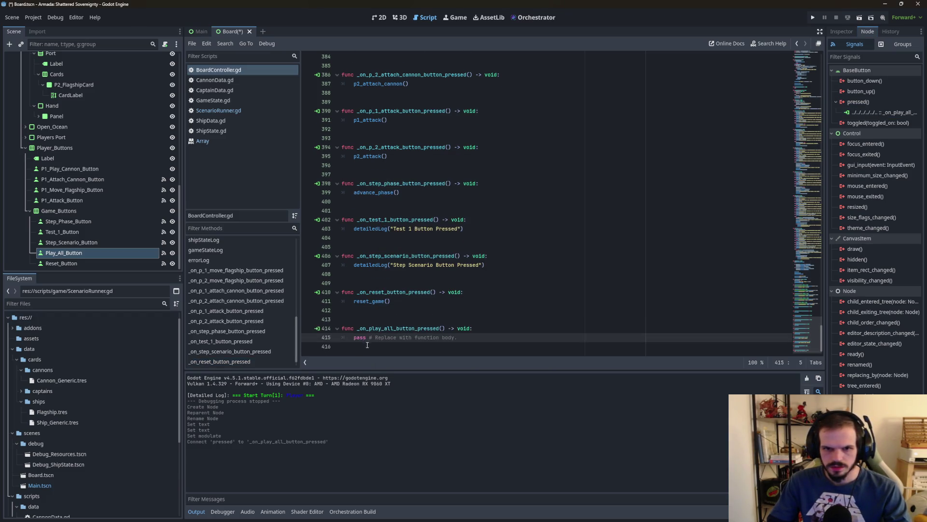
key("Down")
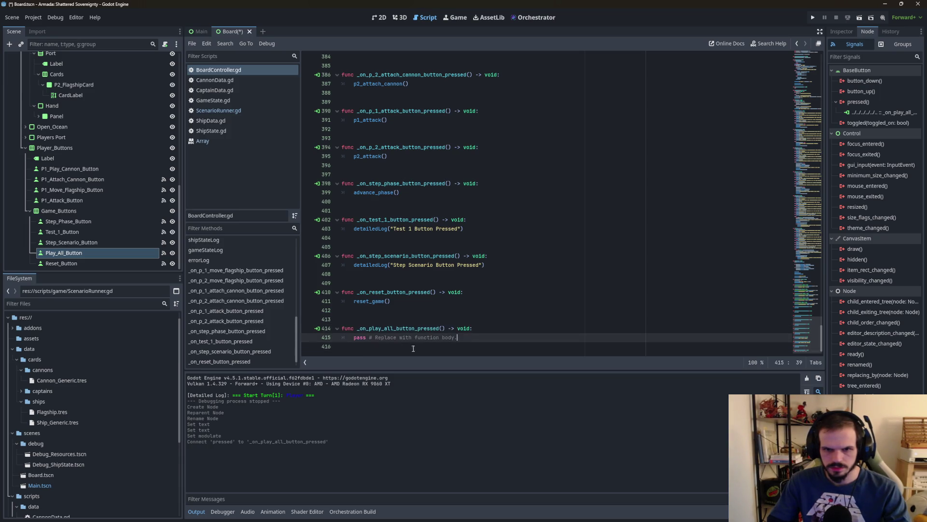
left_click(425, 283)
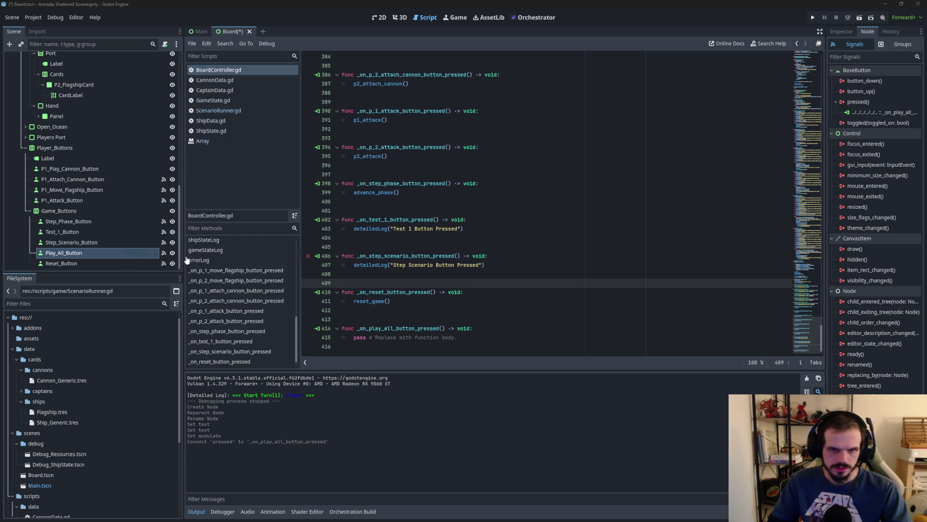
Scroll through BoardController.gd, then switch to ScenarioRunner.gd showing run_all() and reset().
scroll(116, 246, "up", 1)
scroll(116, 246, "down", 1)
scroll(433, 220, "up", 5)
scroll(433, 219, "down", 4)
scroll(433, 220, "down", 1)
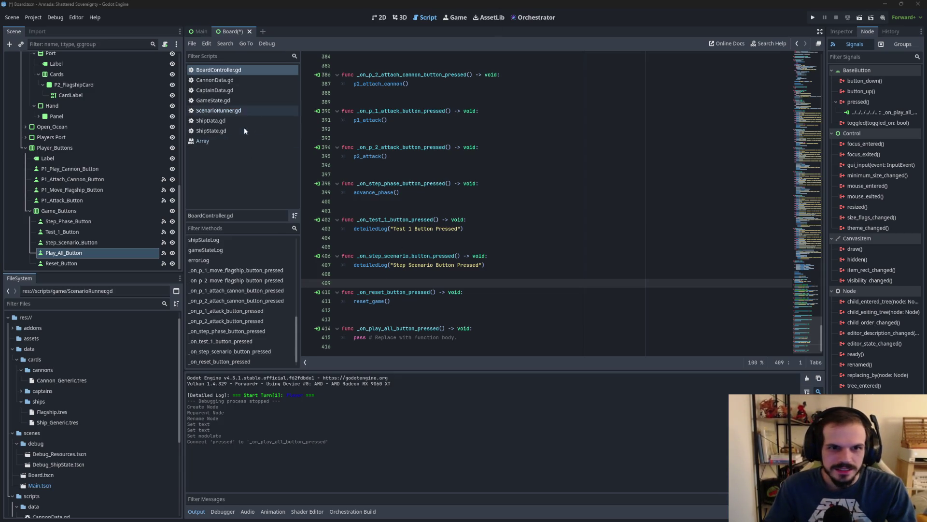
left_click(238, 110)
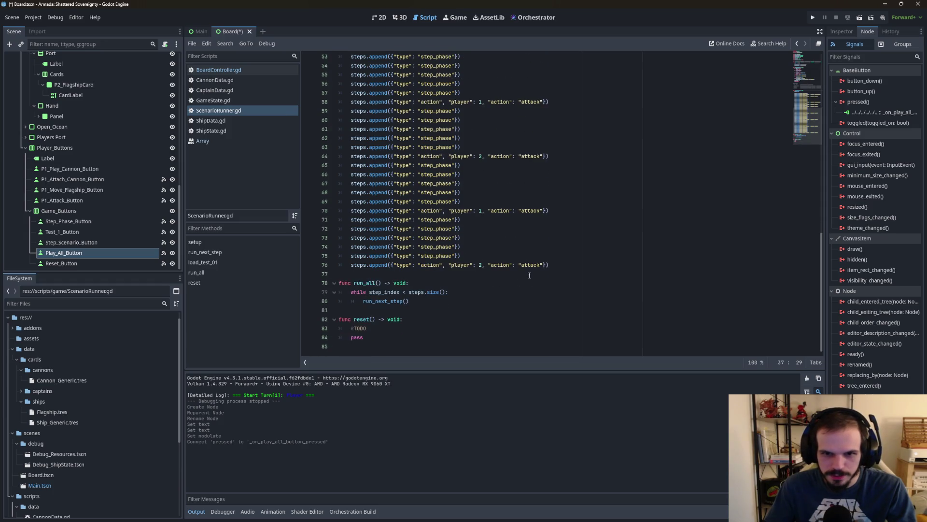
Add 'step_index = 0' on a new line after load_test_01's queued steps.
left_click(578, 265)
key("Return")
key("Return")
type("step")
key("Down")
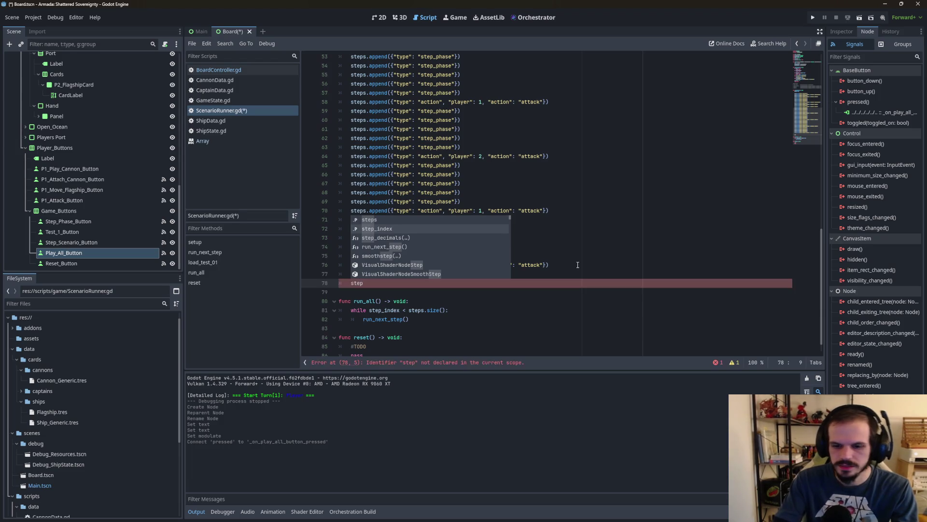
type("= 0")
key("BackSpace")
key("Return")
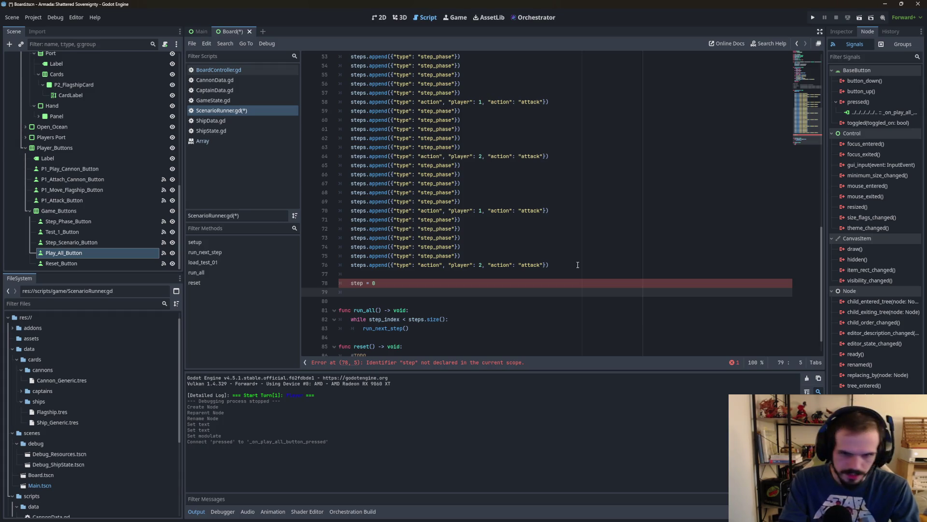
key("Up")
key("Right")
type("_")
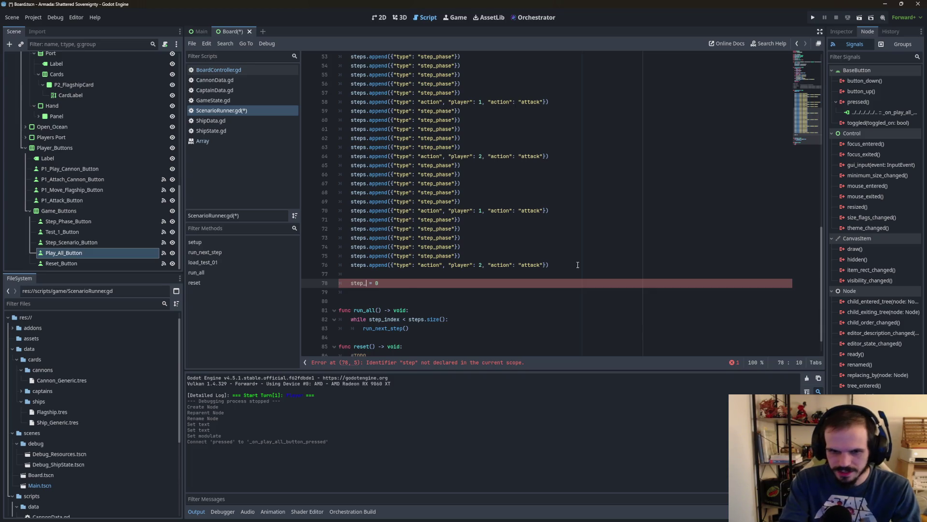
key("Return")
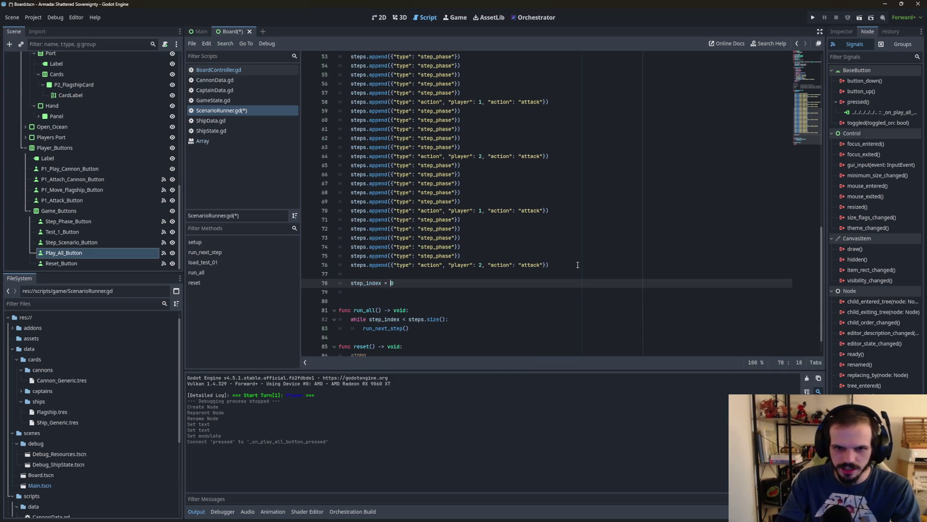
Add 'is_running = false' on the line below the step_index reset.
key("Down")
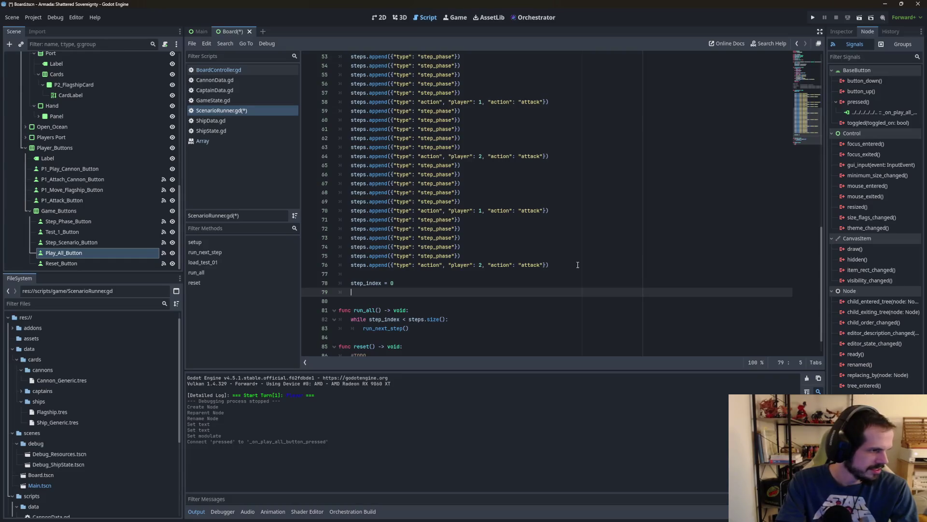
type("is")
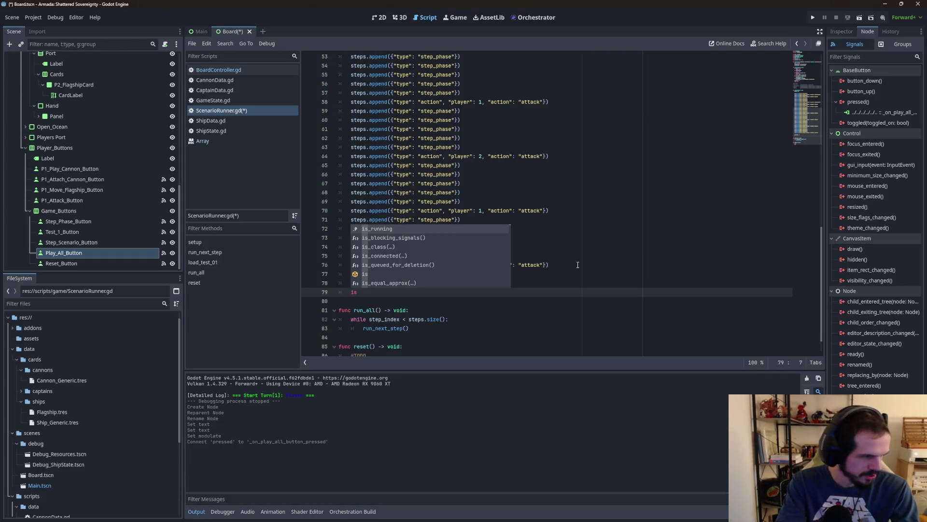
type("_")
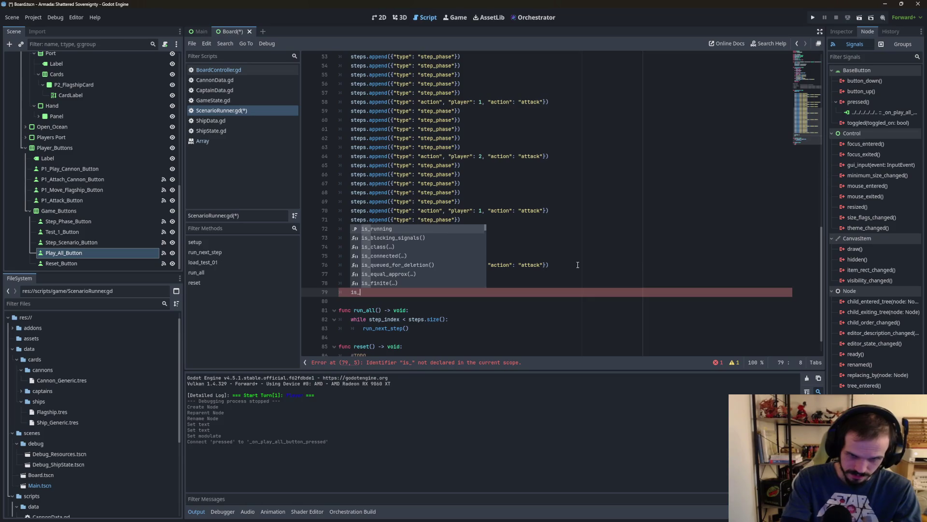
key("Return")
type("= false")
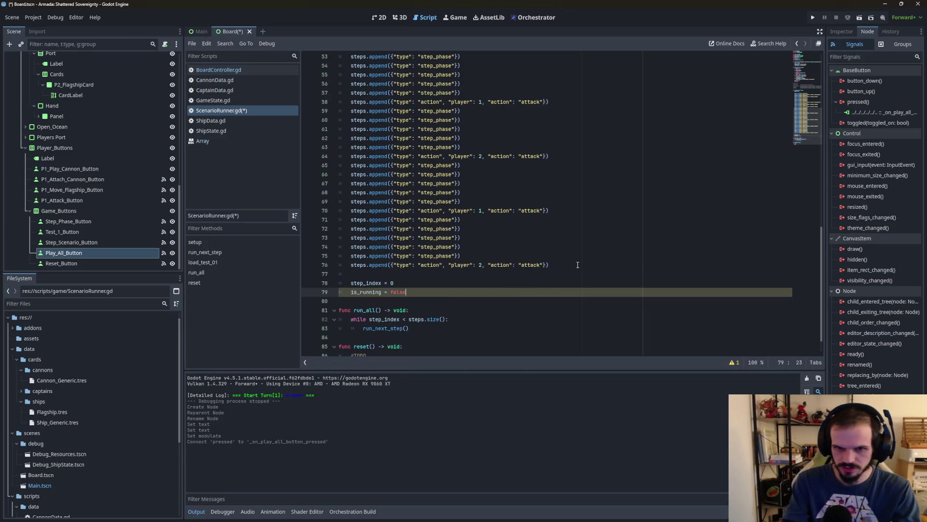
left_click(575, 274)
scroll(575, 275, "up", 3)
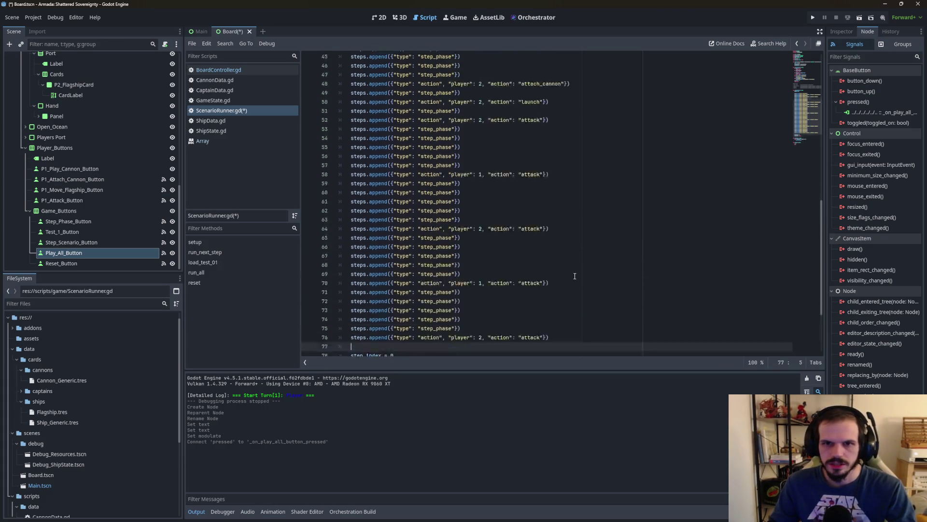
Scroll through ScenarioRunner.gd's step logic, then switch to BoardController.gd's button handlers.
scroll(575, 276, "up", 5)
scroll(575, 275, "down", 10)
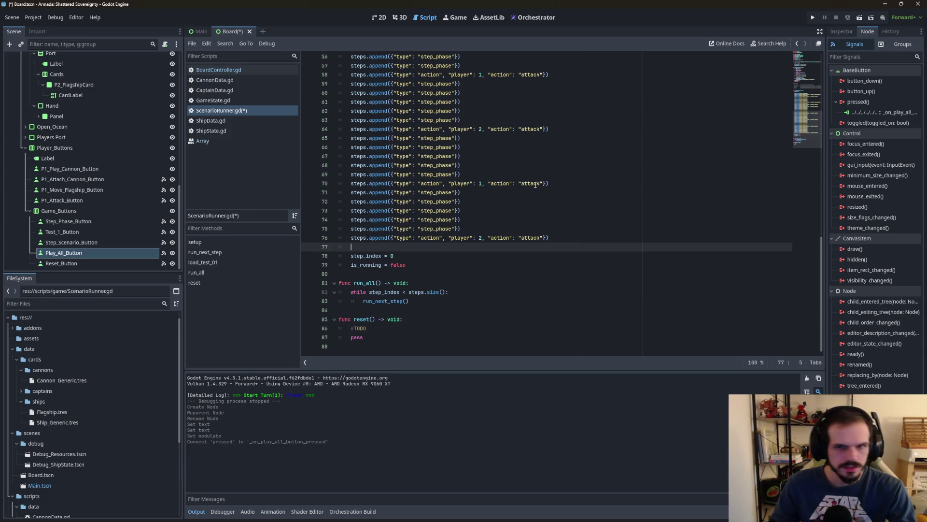
scroll(535, 185, "up", 9)
scroll(535, 185, "up", 4)
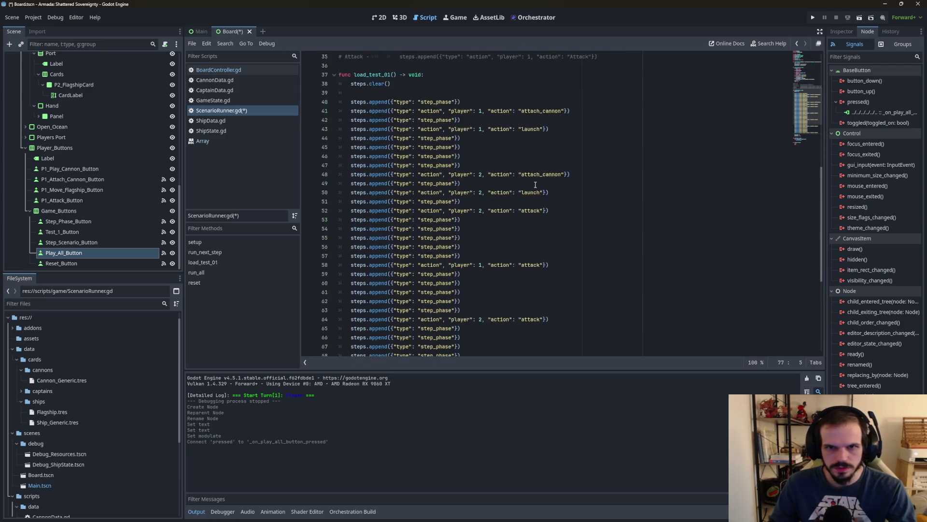
scroll(535, 185, "down", 6)
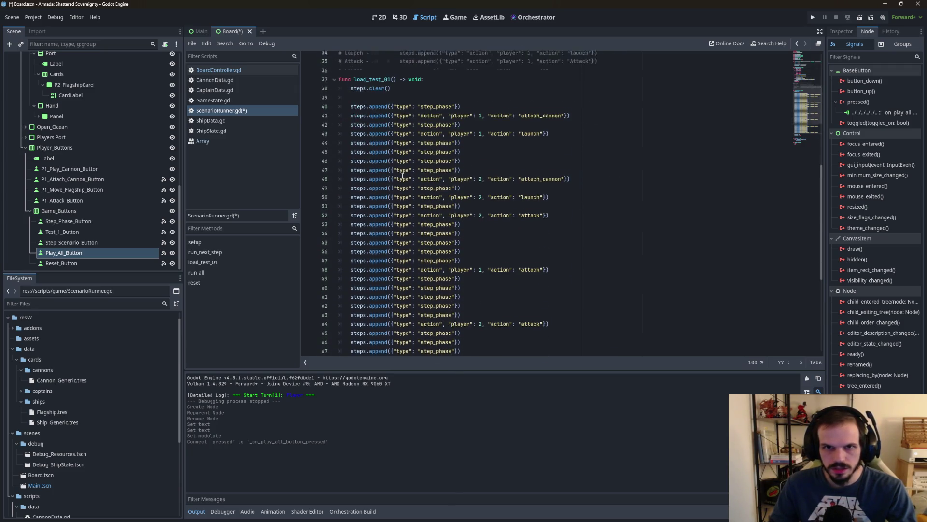
scroll(426, 199, "up", 9)
scroll(427, 199, "up", 2)
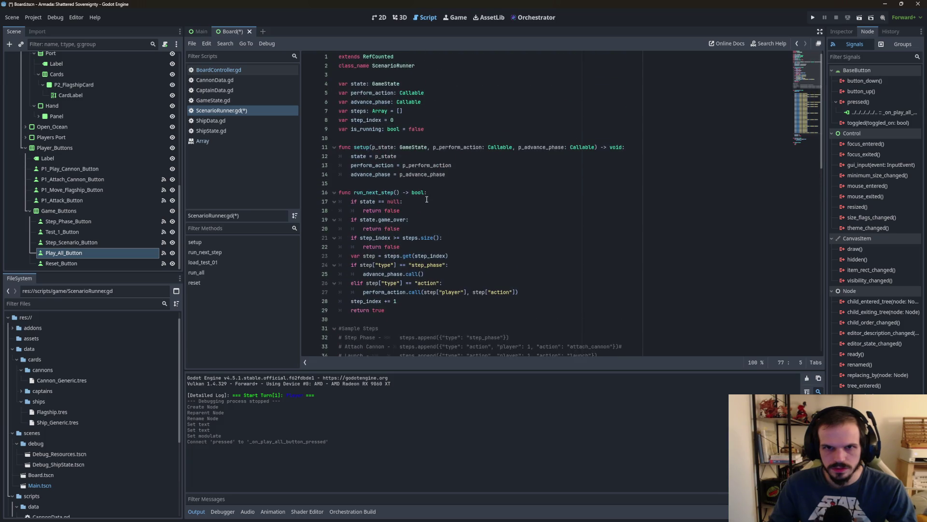
scroll(426, 200, "down", 10)
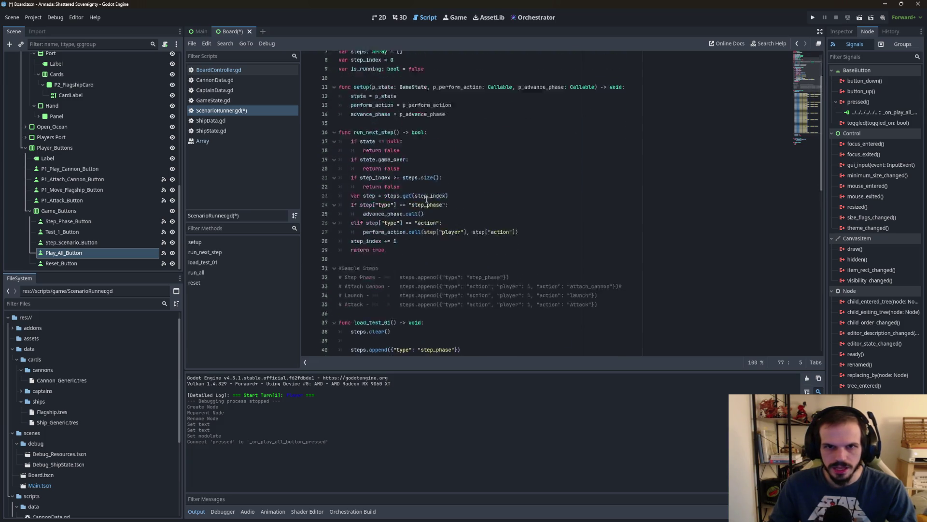
left_click(237, 69)
left_click(561, 164)
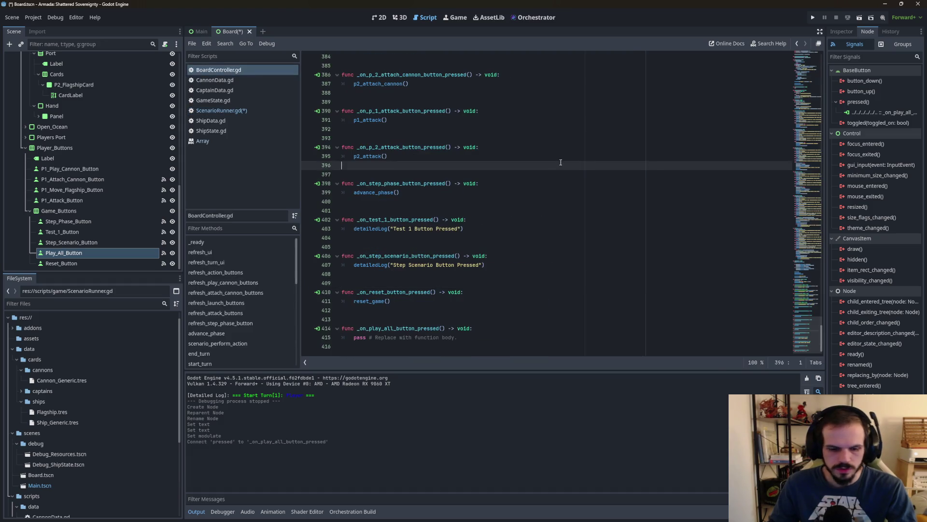
Search for 'scenario' and add a #TODO comment inside scenario_perform_action.
key("ctrl+f")
type("scenario")
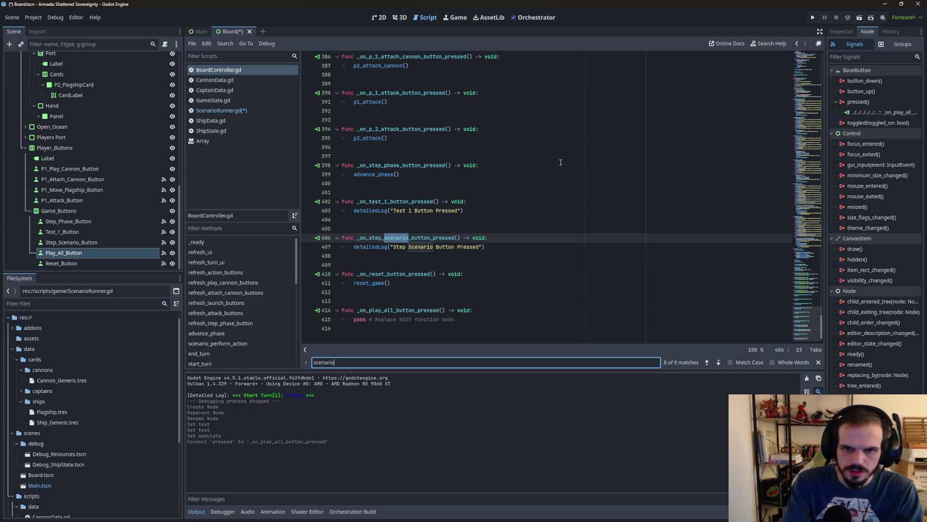
left_click(707, 362)
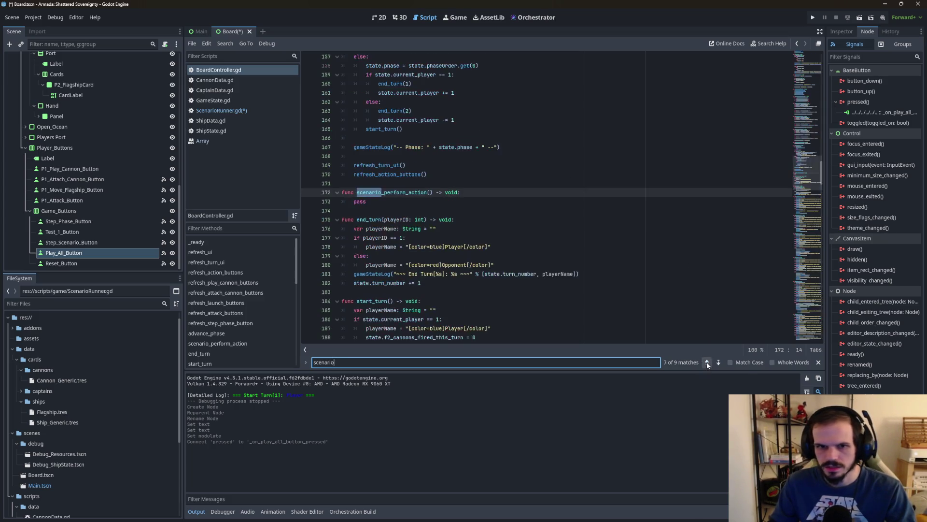
left_click(707, 363)
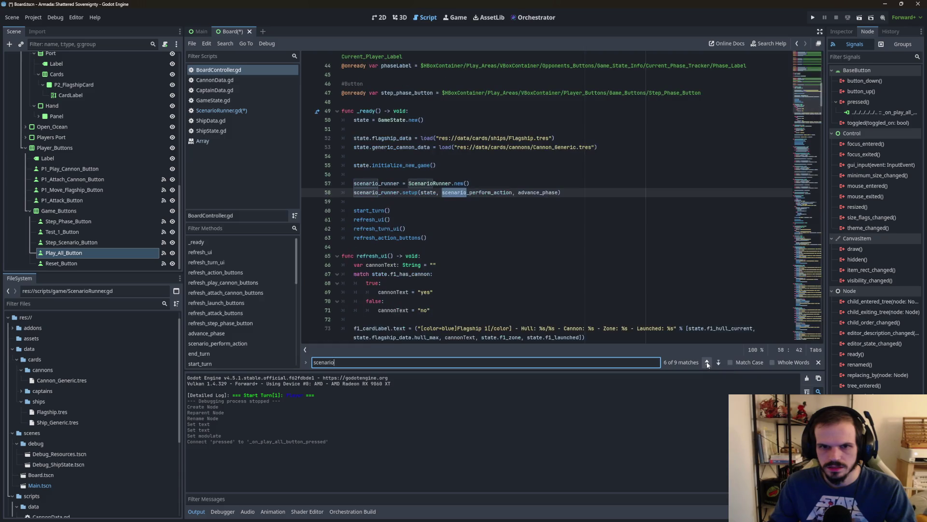
left_click(719, 362)
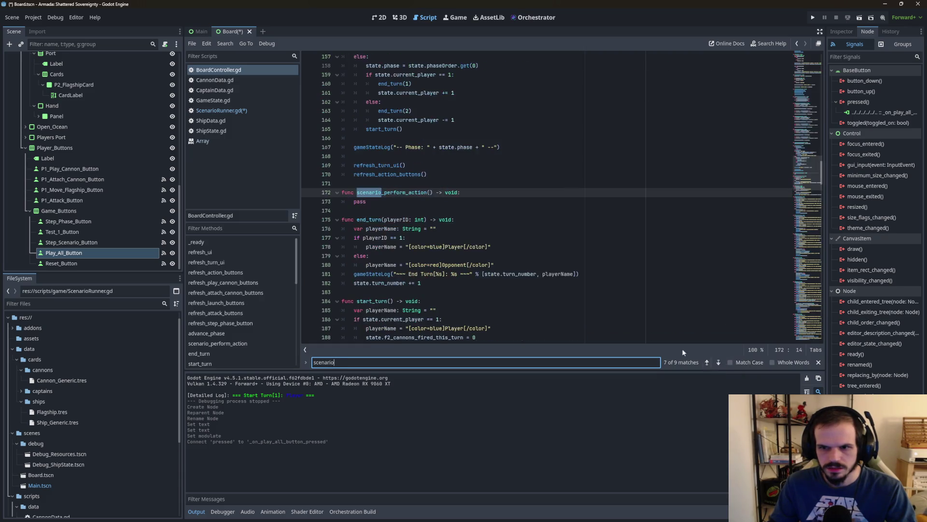
left_click(491, 192)
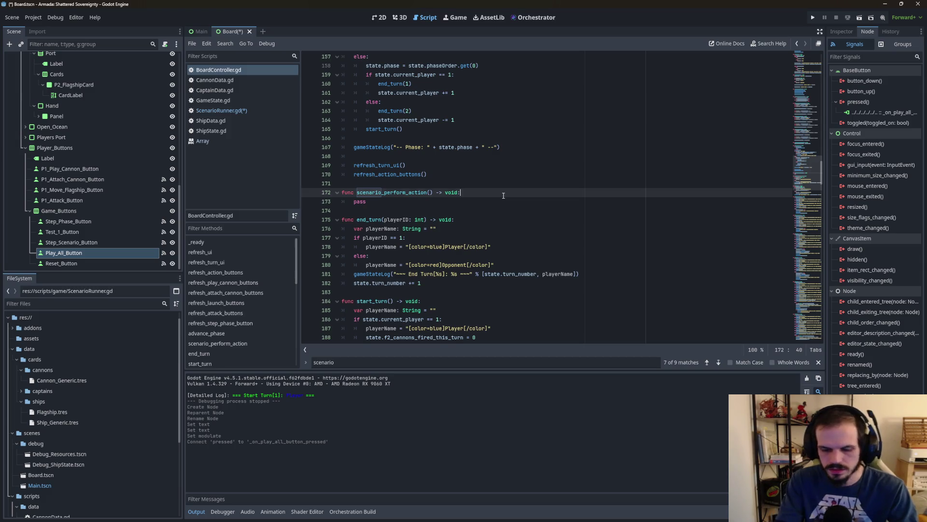
key("Return")
type("#TODO")
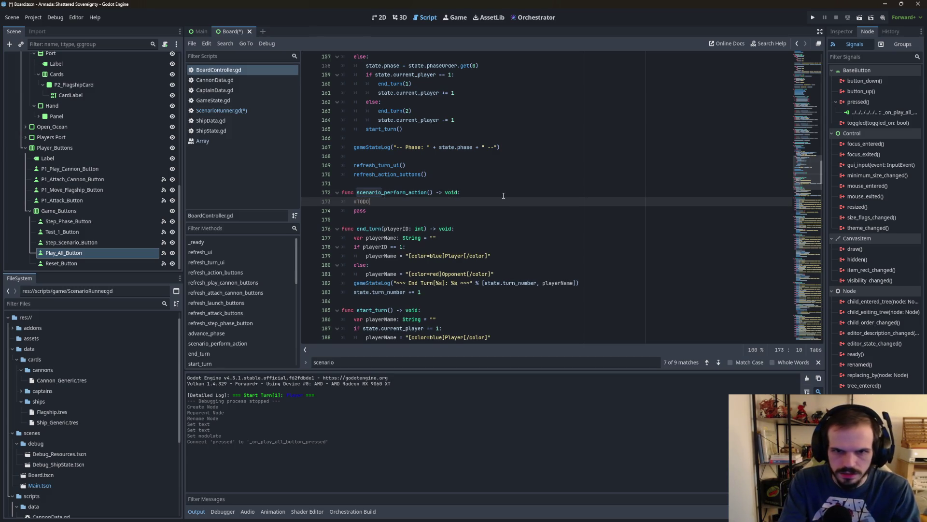
Scroll to the end of BoardController.gd and clear the Play All handler's pass line.
left_click(708, 363)
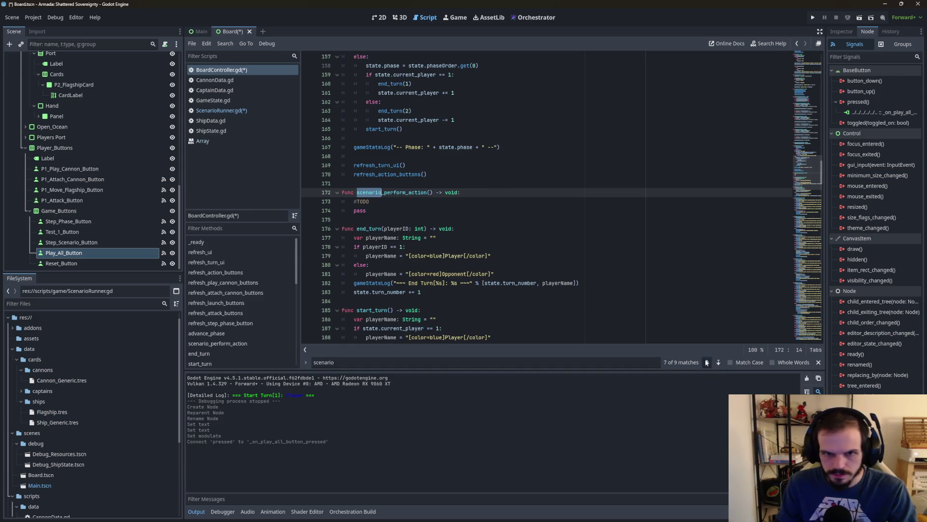
left_click(708, 362)
left_click(481, 185)
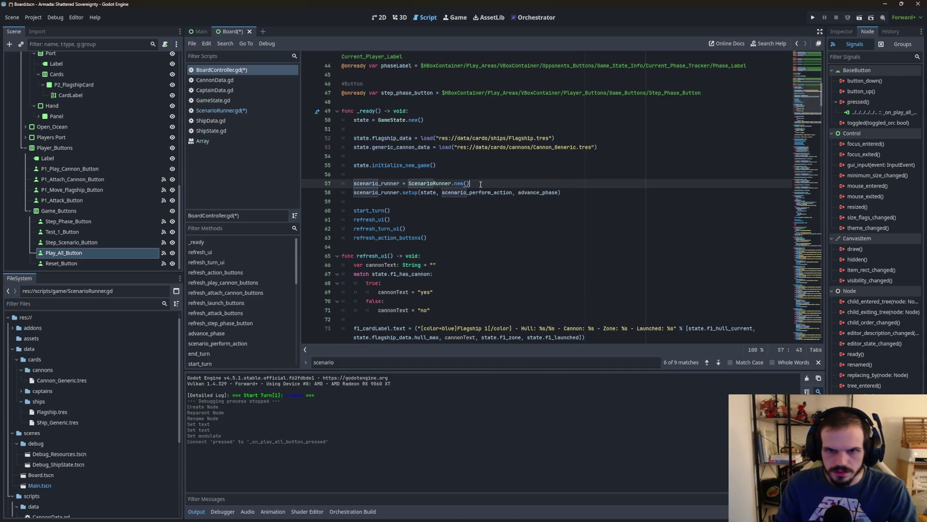
scroll(466, 223, "down", 8)
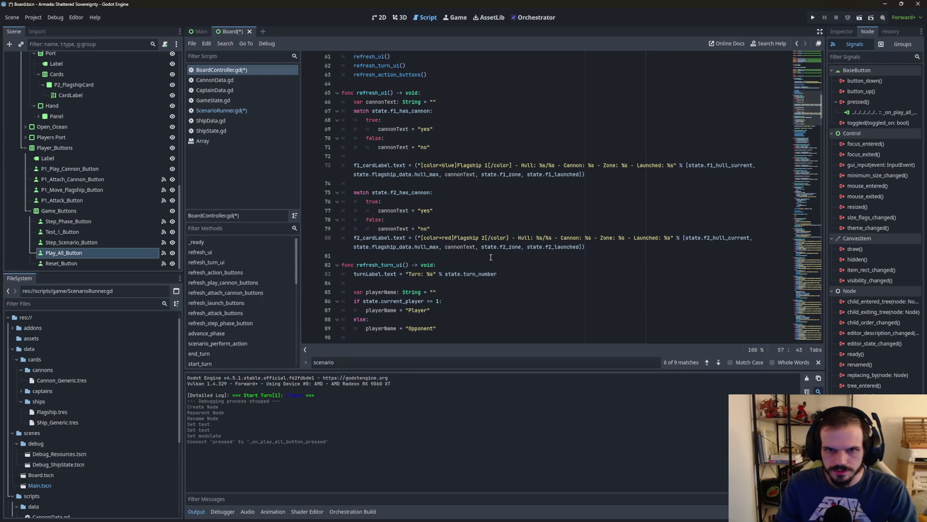
scroll(491, 250, "down", 7)
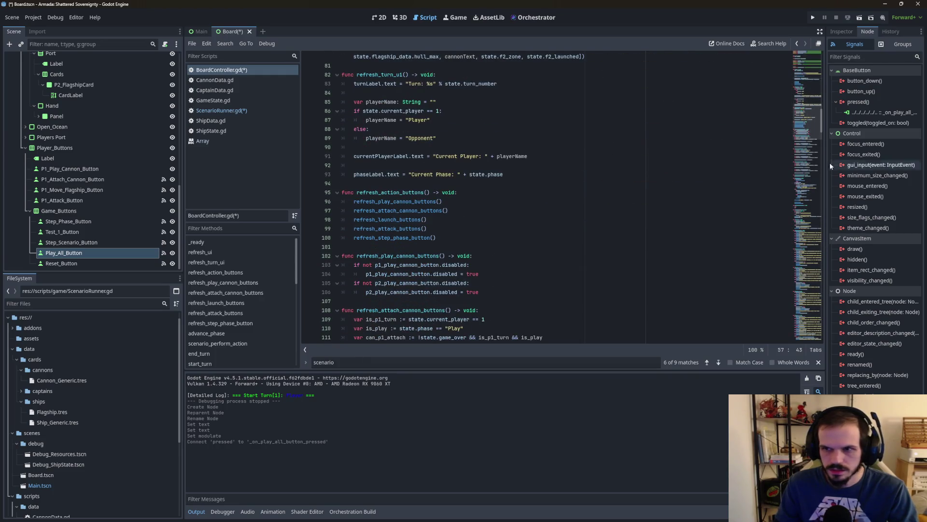
left_click_drag(821, 126, 825, 361)
left_click_drag(459, 319, 338, 319)
key("BackSpace")
key("Tab")
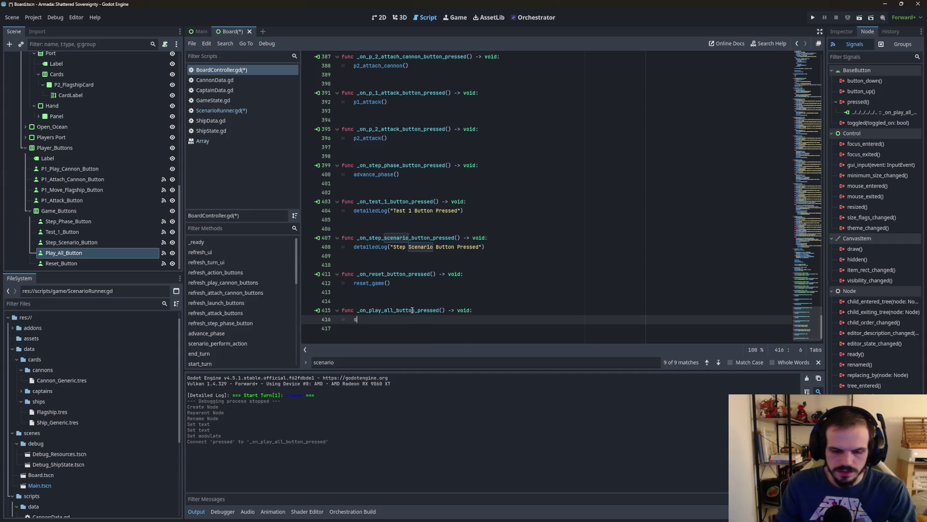
Make the Play All handler call scenario_runner.run_all().
type("s")
left_click(406, 265)
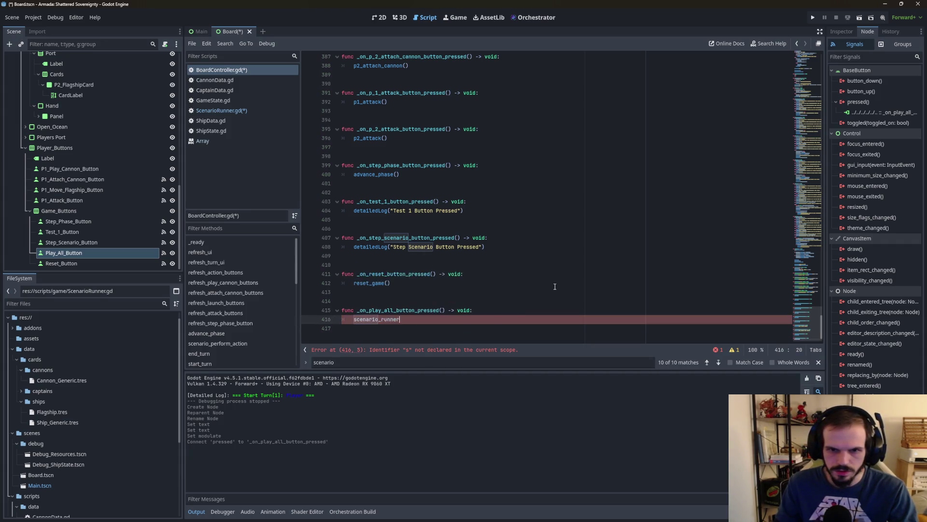
type(".")
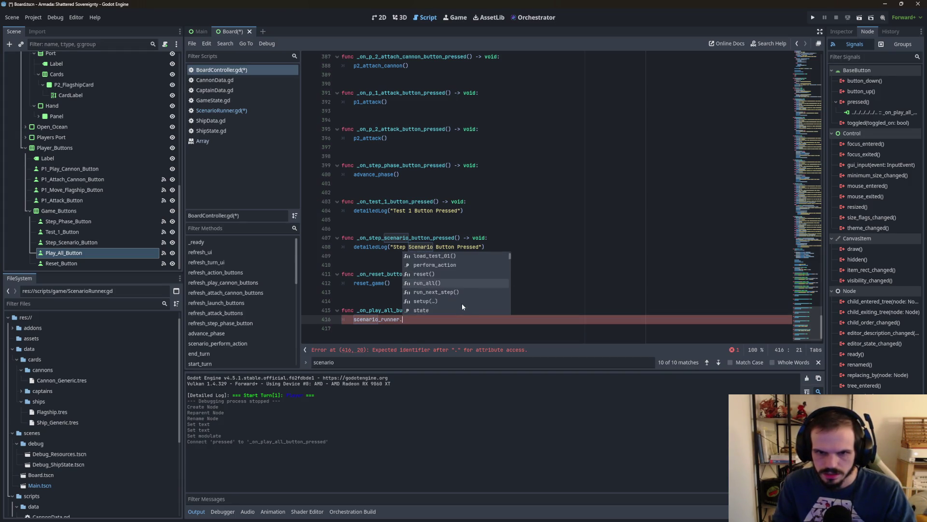
left_click(451, 268)
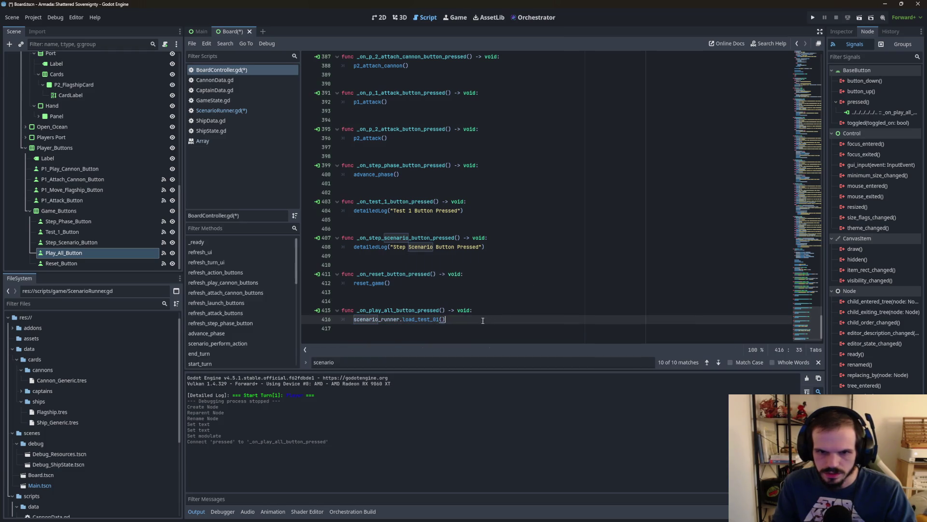
key("BackSpace")
key("BackSpace")
key("BackSpace")
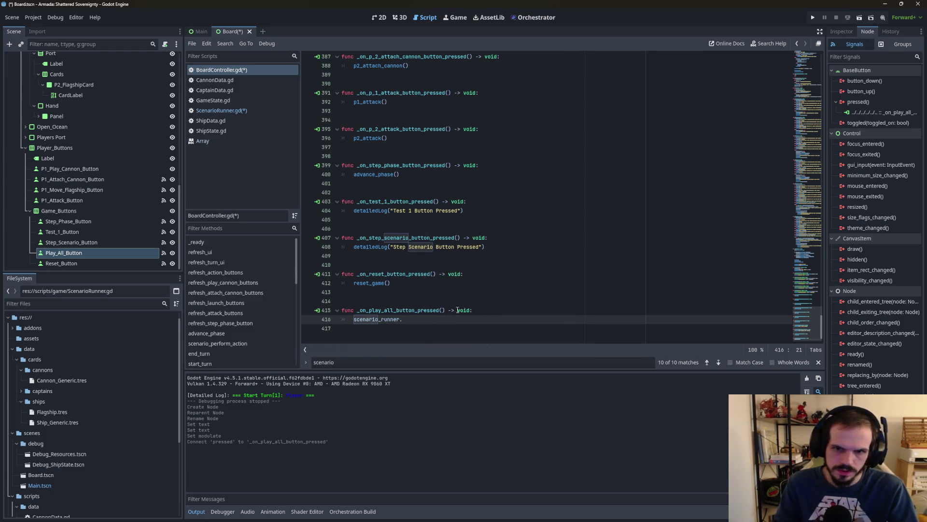
key("ctrl+space")
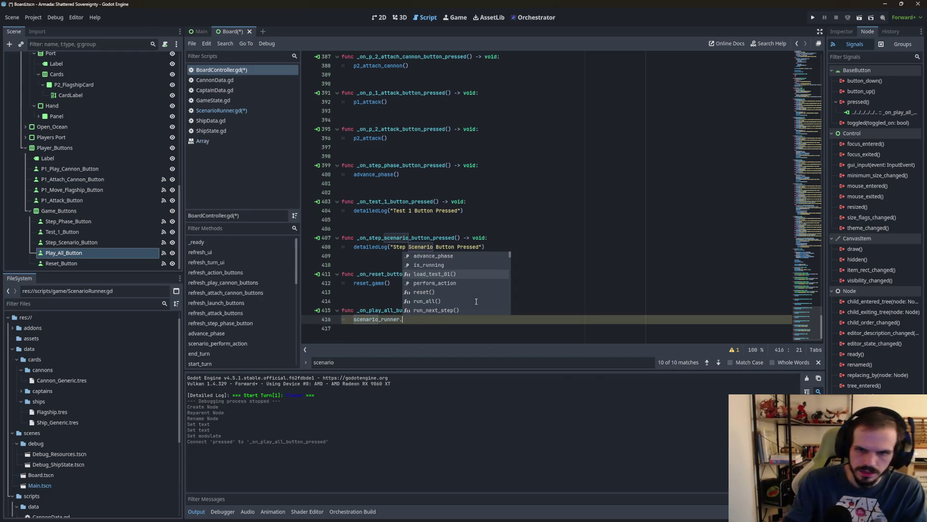
left_click(447, 301)
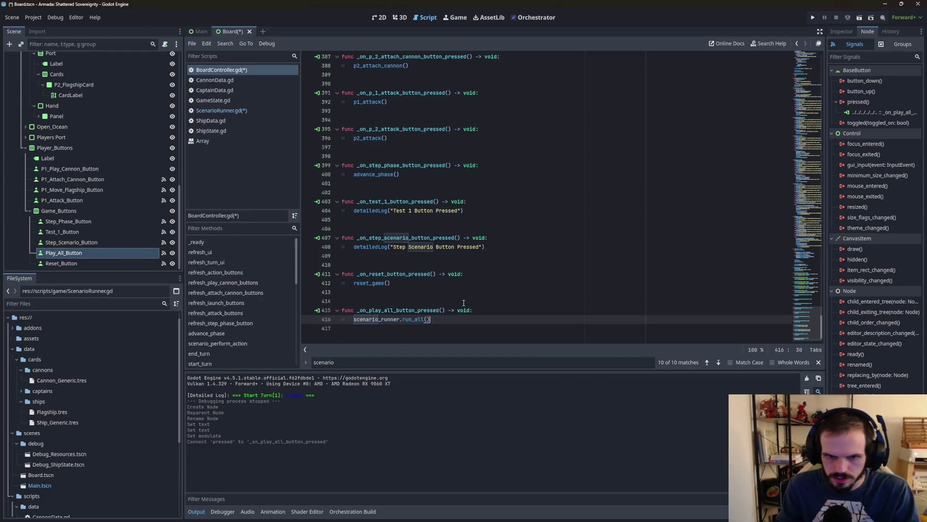
left_click(425, 300)
left_click(412, 284)
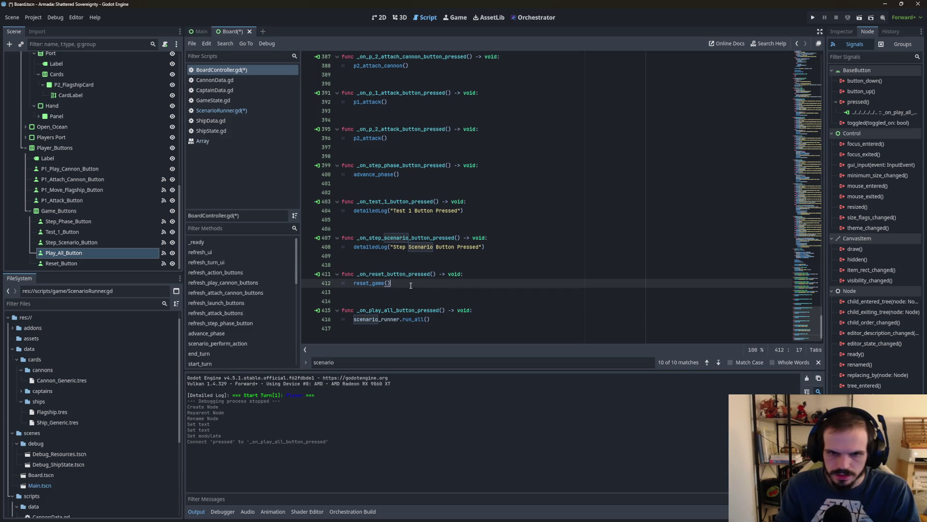
scroll(414, 284, "up", 1)
left_click_drag(485, 274, 376, 276)
Replace the Test 1 handler's log call with scenario_runner.load_test_01().
left_click(475, 235)
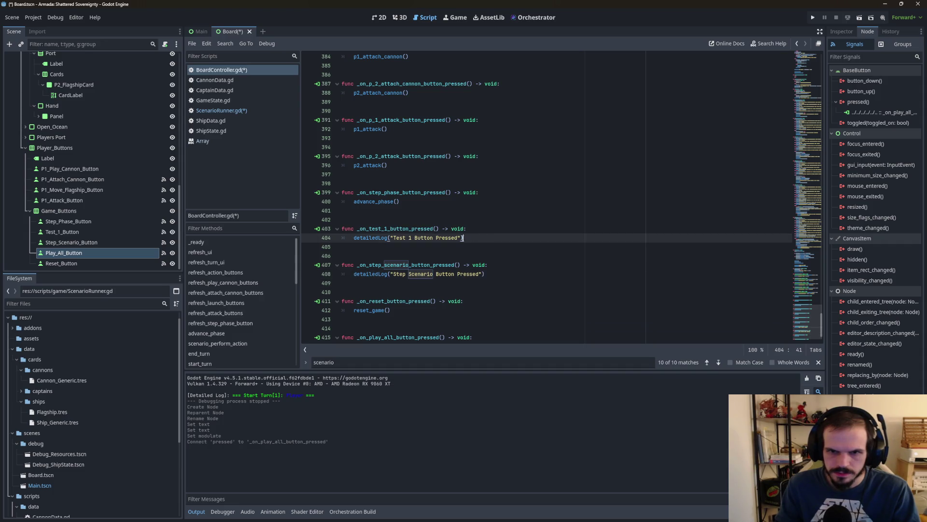
left_click_drag(463, 237, 354, 238)
type("s")
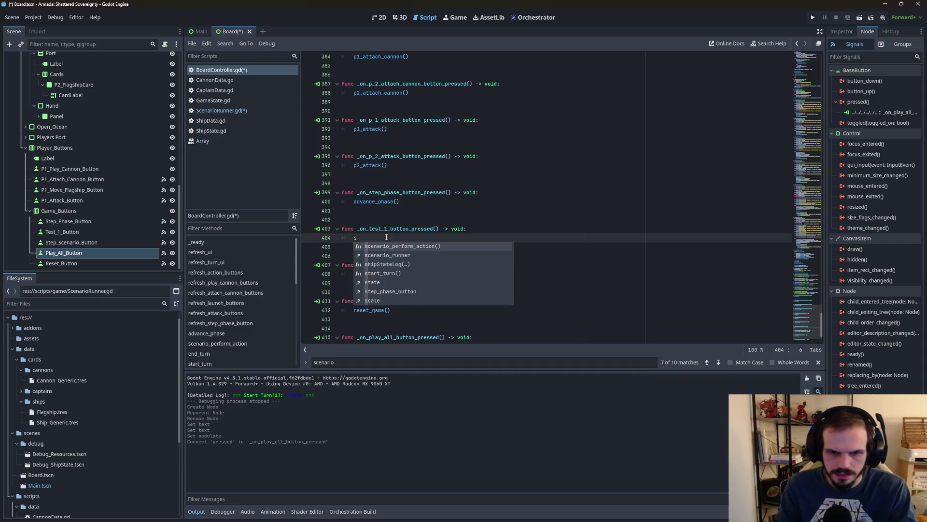
left_click(411, 256)
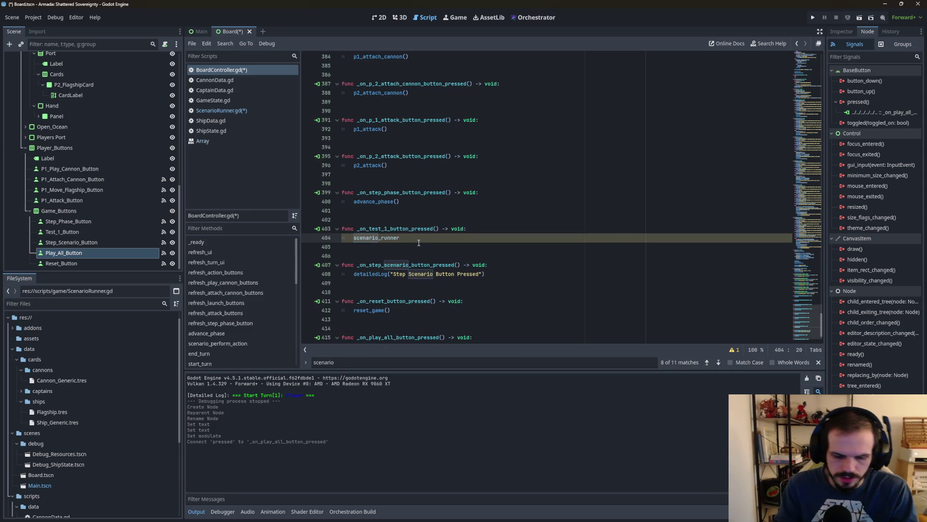
type(".l")
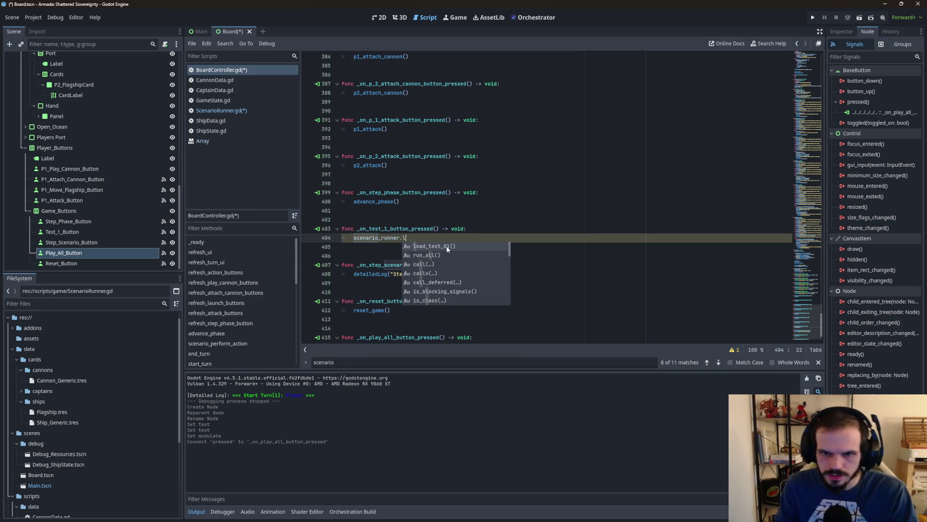
left_click(447, 247)
left_click(463, 245)
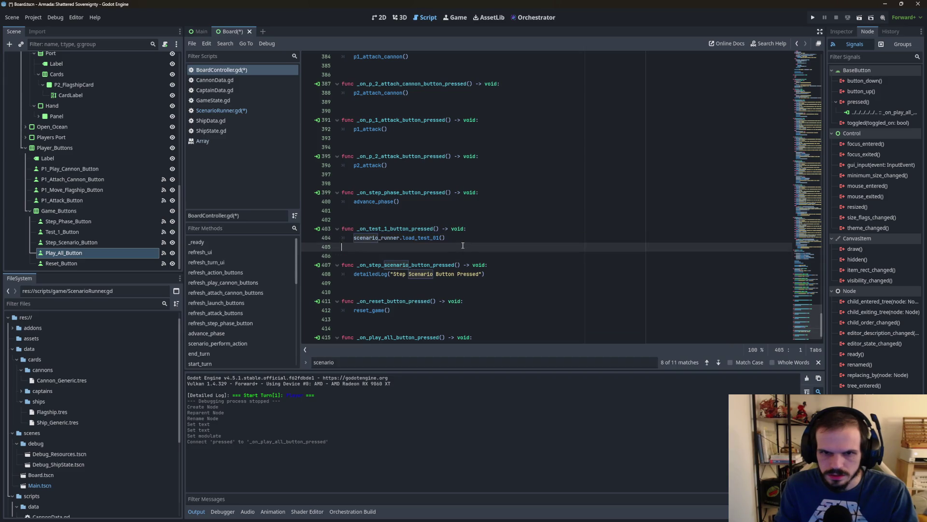
key("Up")
Review load_test_01 in ScenarioRunner.gd and run the project.
scroll(521, 245, "down", 1)
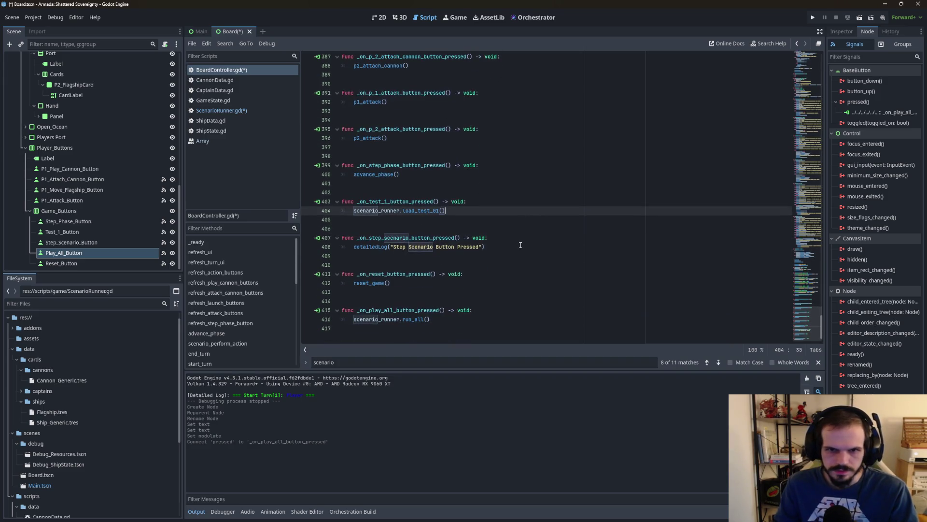
left_click(225, 111)
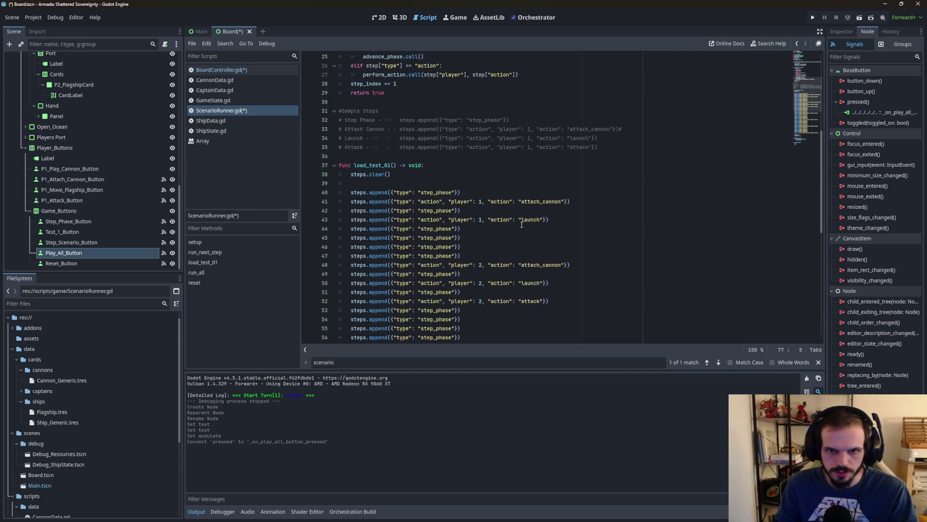
scroll(522, 225, "up", 10)
scroll(523, 225, "up", 2)
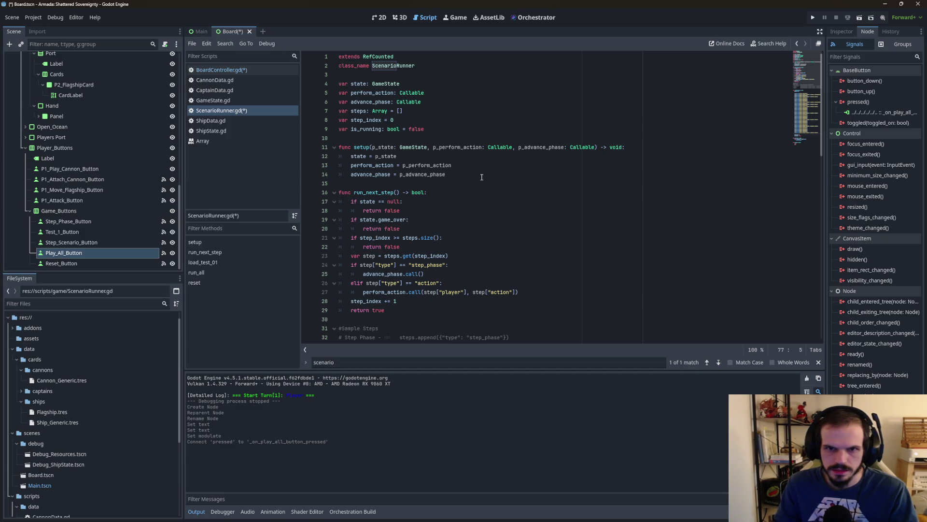
scroll(482, 177, "down", 6)
scroll(482, 178, "up", 6)
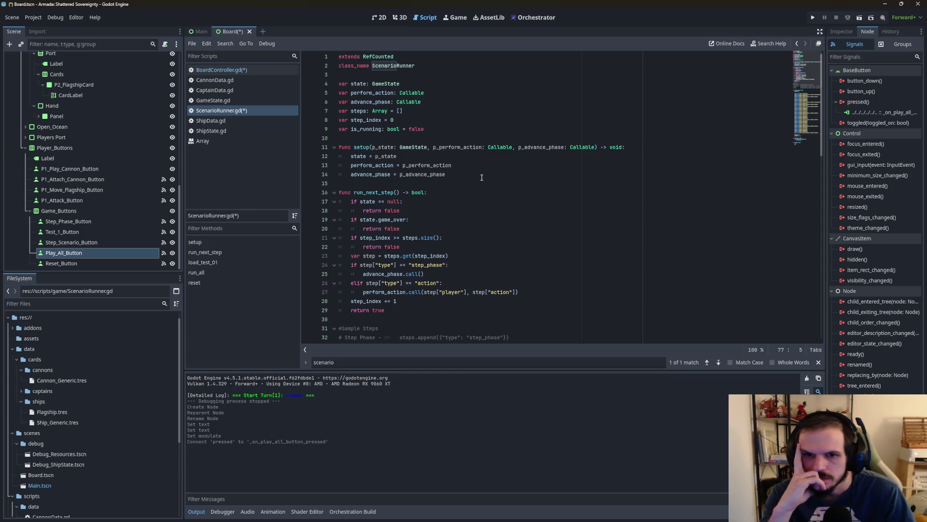
scroll(496, 190, "down", 14)
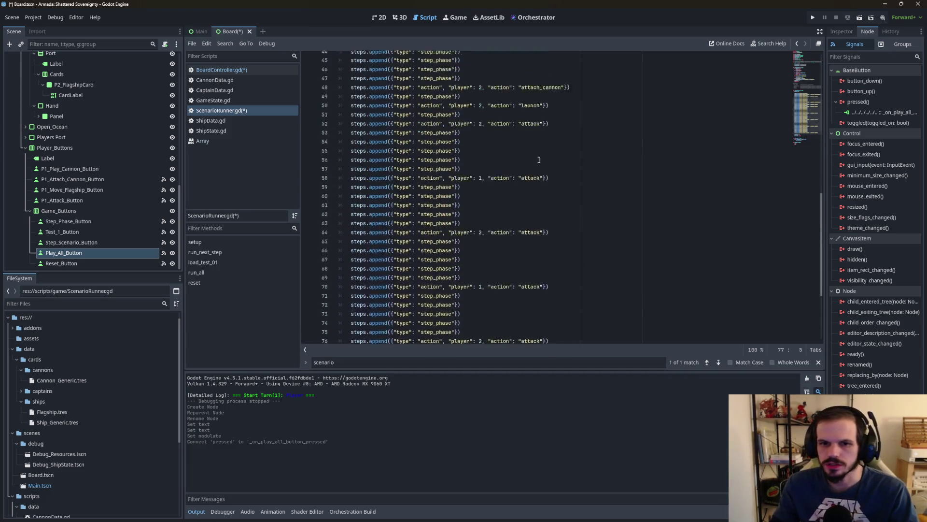
scroll(539, 159, "down", 4)
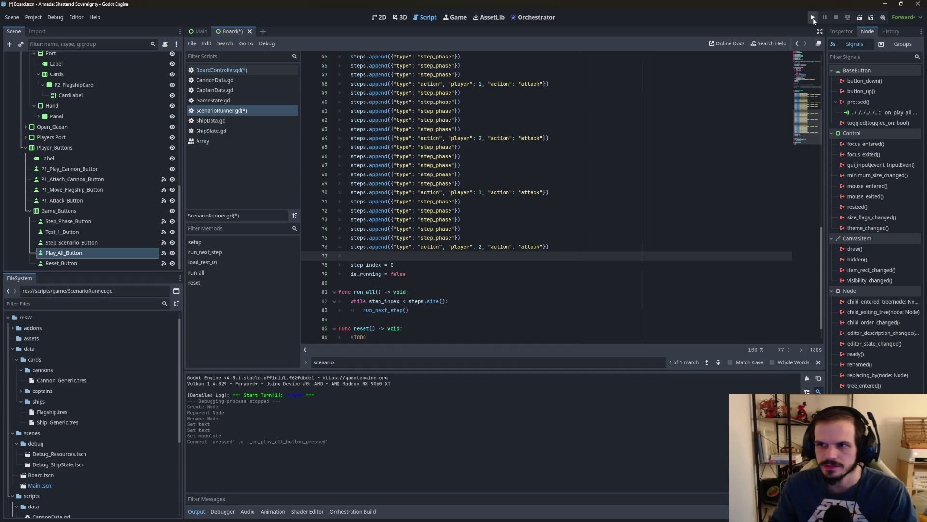
left_click(814, 18)
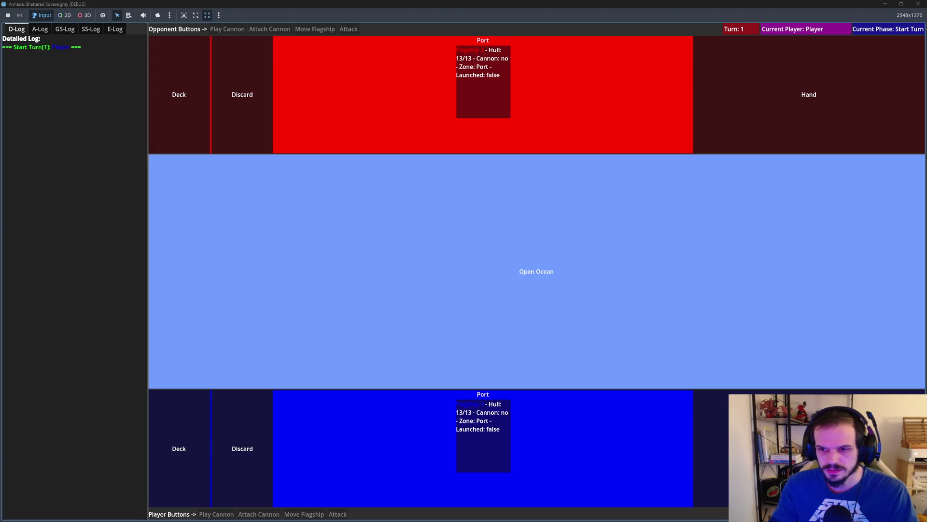
Step the scenario once, then Play All, which fails with scenario_perform_action expecting 0 arguments.
key("space")
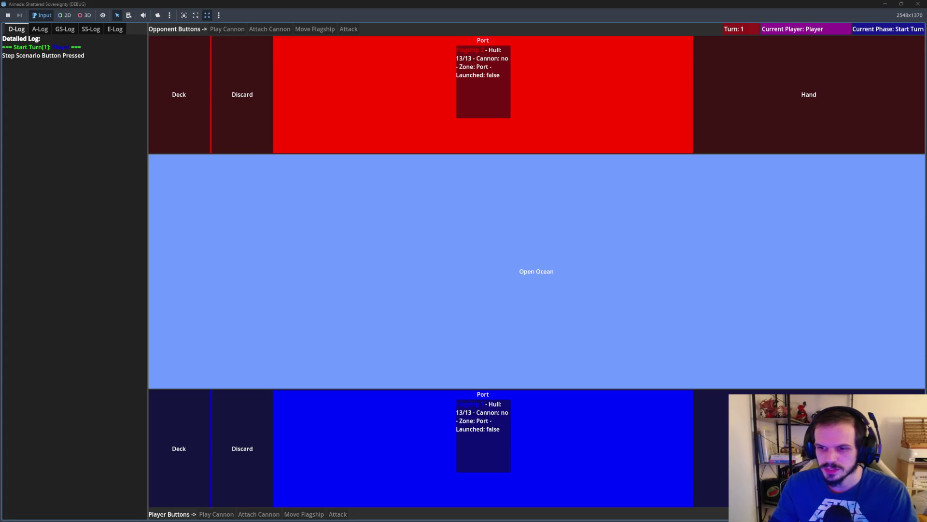
key("space")
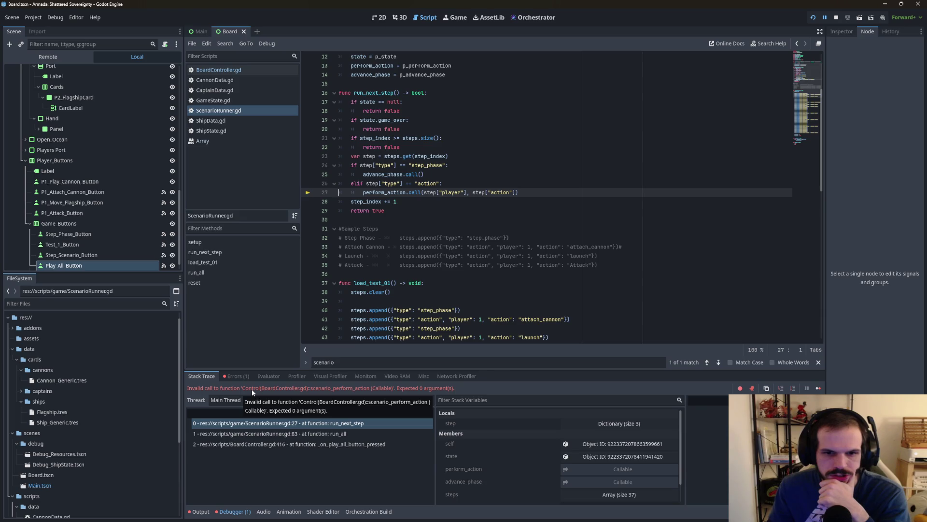
Inspect the failing perform_action call on line 27 and setup's Callable p_perform_action parameter.
left_click(331, 435)
left_click(336, 427)
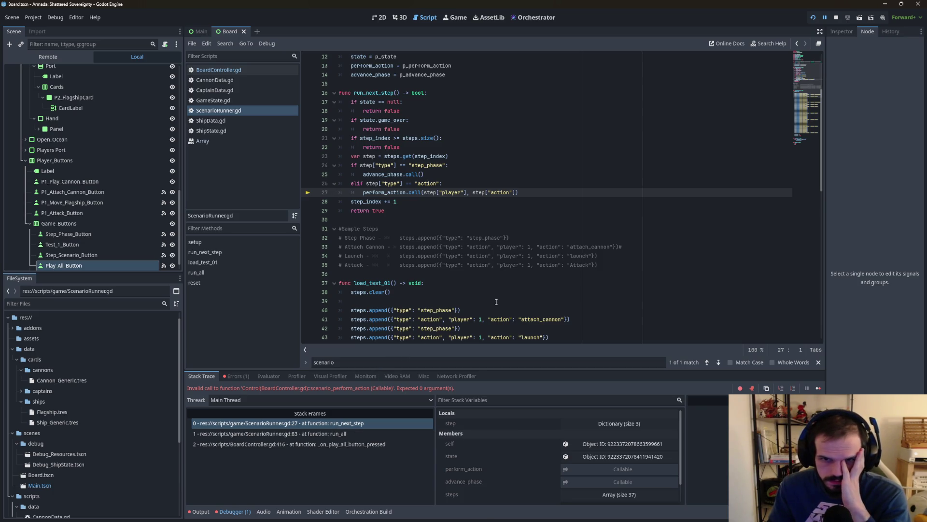
double_click(384, 192)
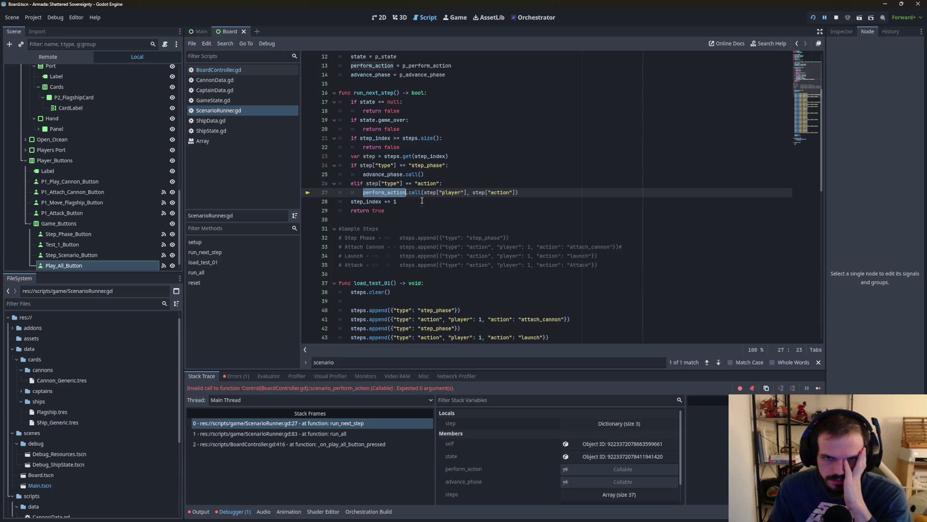
scroll(441, 202, "up", 1)
double_click(427, 93)
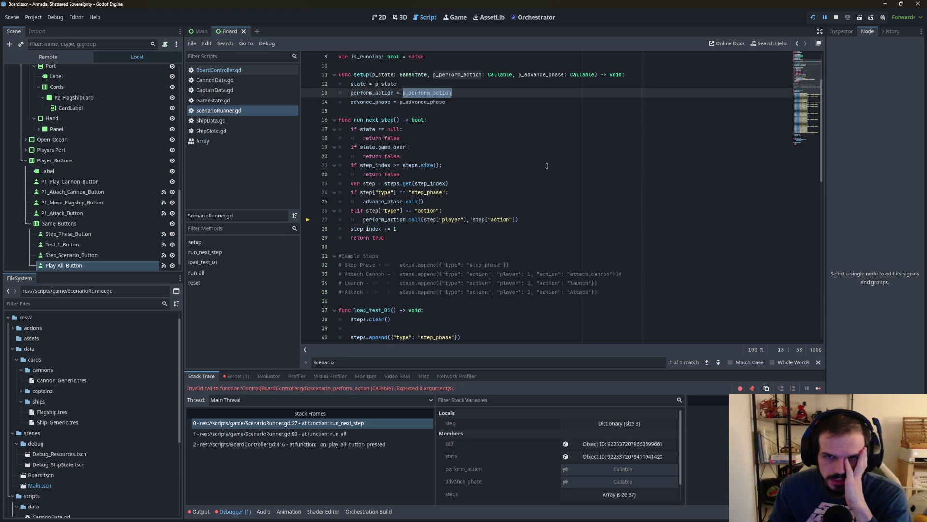
left_click(500, 75)
double_click(499, 75)
scroll(538, 155, "up", 2)
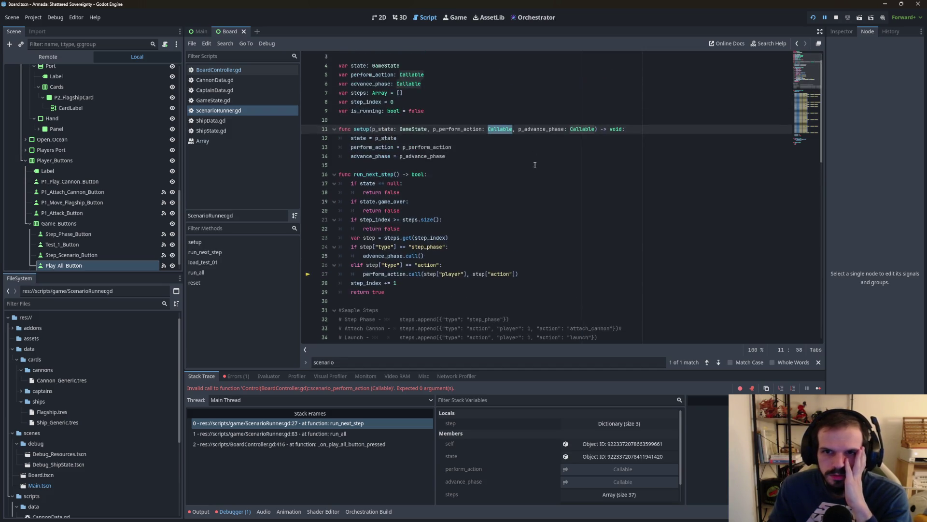
Back in BoardController.gd, step through 'scenario' matches to the scenario_runner setup on line 58.
key("alt+Left")
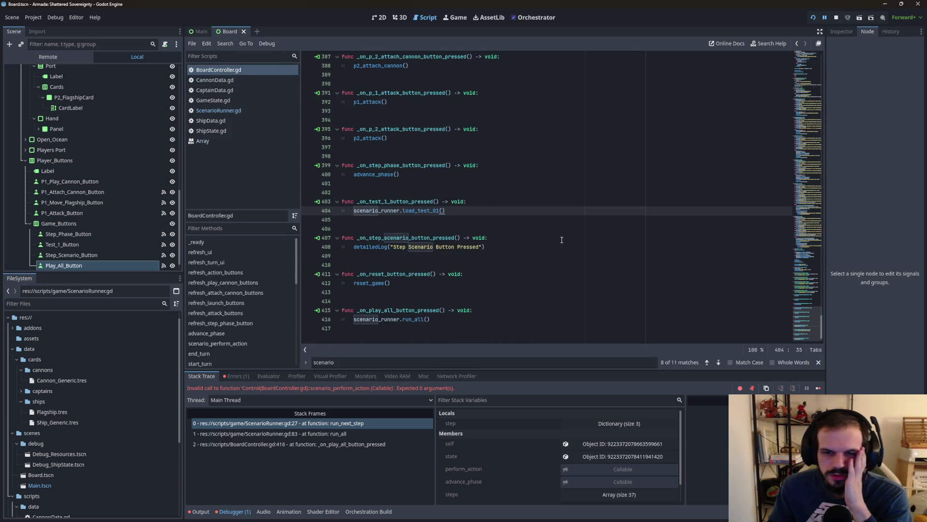
left_click(706, 363)
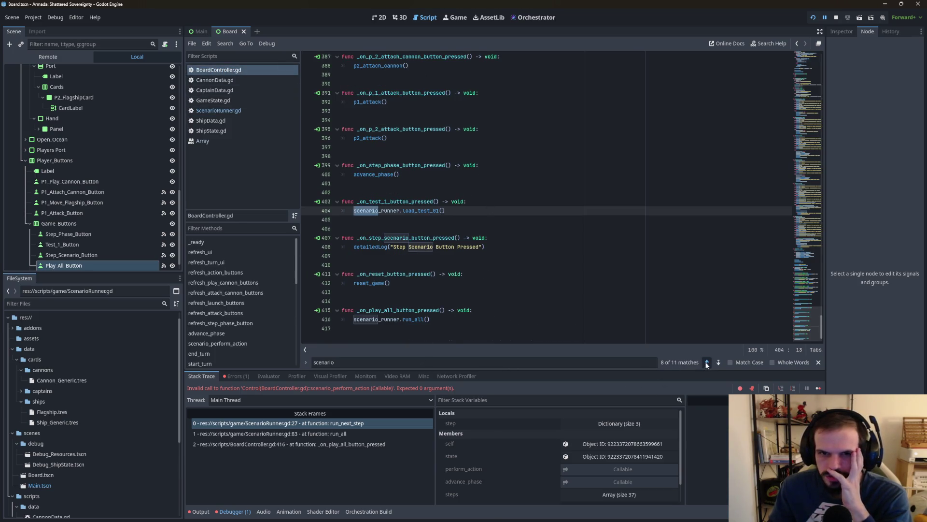
left_click(706, 362)
left_click(707, 362)
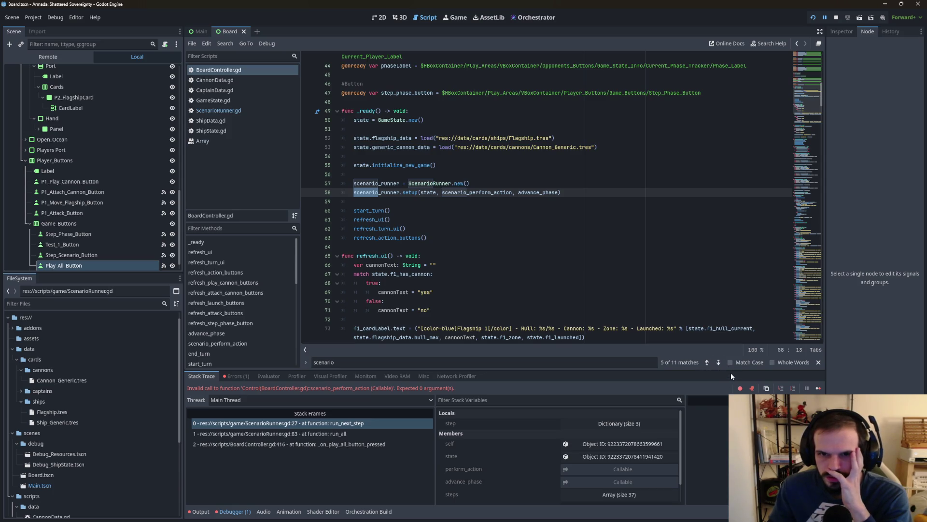
left_click(718, 362)
left_click(543, 193)
left_click(492, 193)
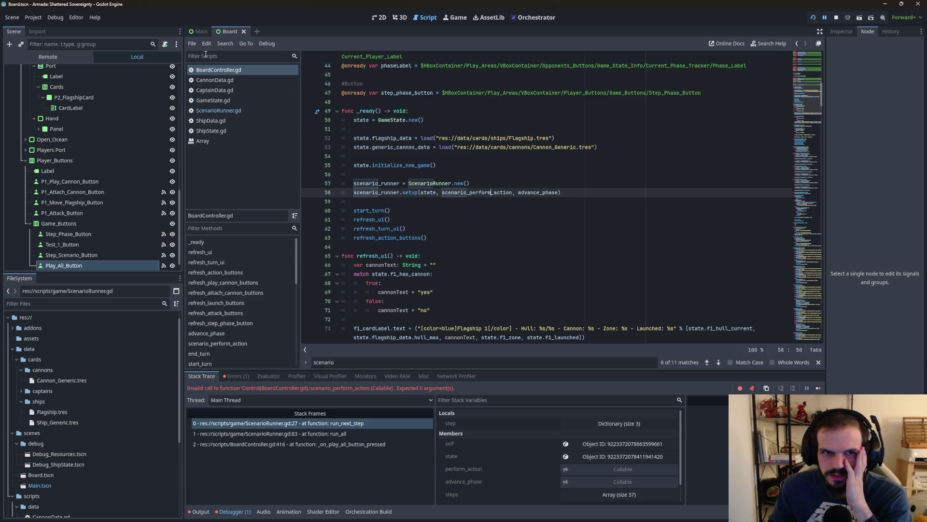
Cycle through the scripts, then jump to scenario_perform_action's definition on line 172.
left_click(208, 111)
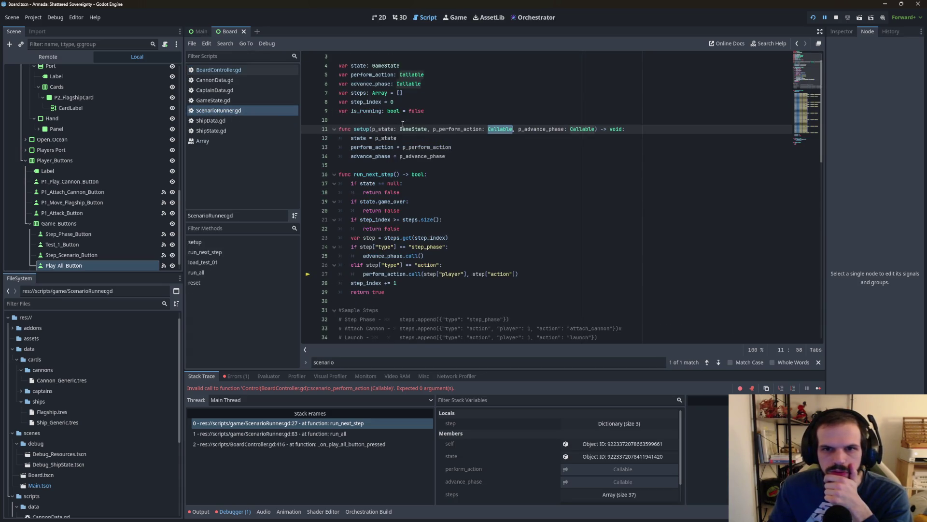
left_click(232, 99)
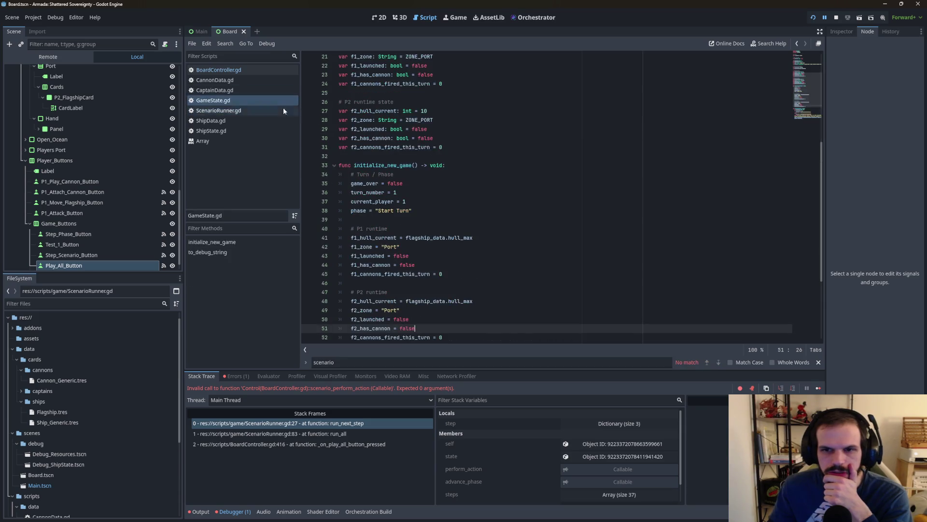
left_click(230, 110)
left_click(237, 71)
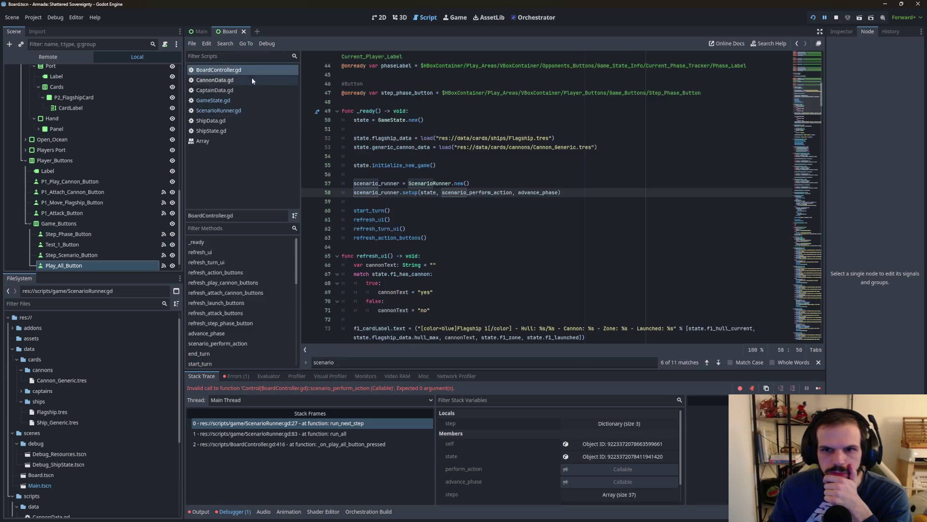
mouse_move(482, 195)
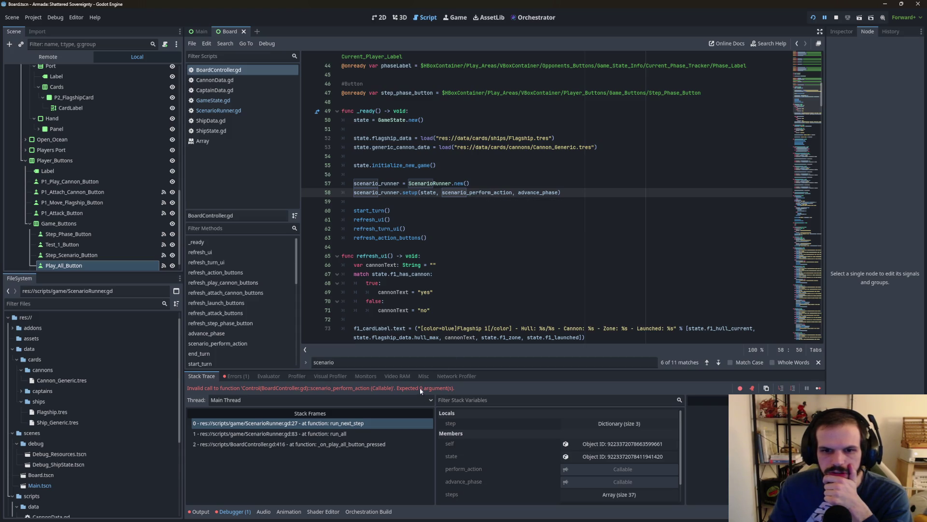
left_click(719, 363)
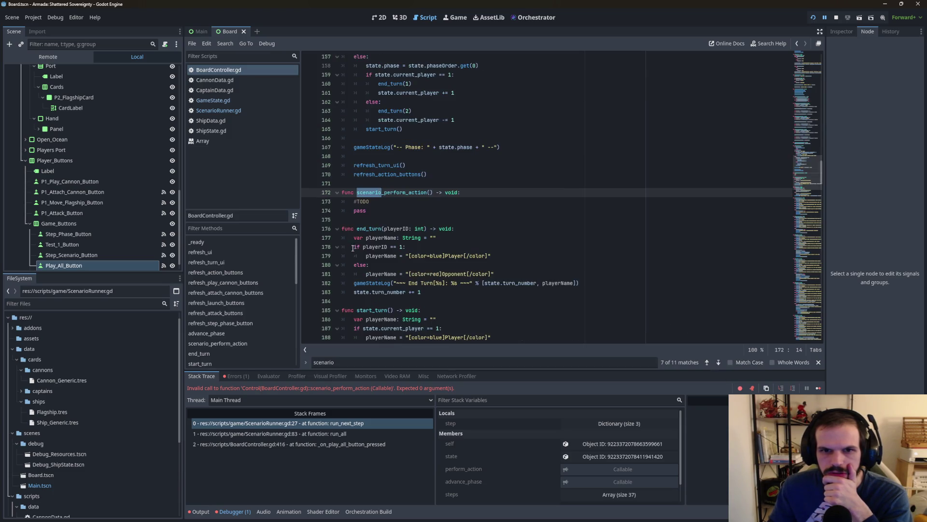
left_click(429, 192)
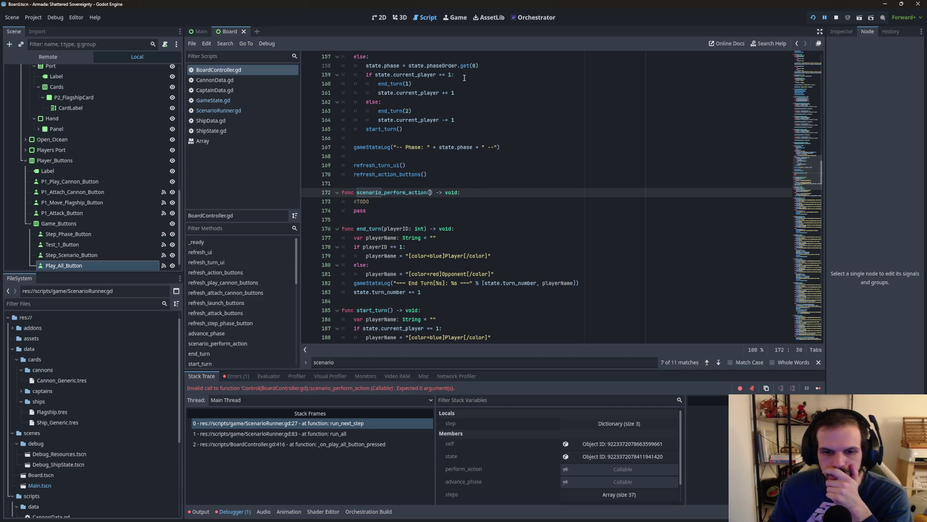
Recheck the failing call in ScenarioRunner.gd and GameState's fields, then return to BoardController.gd.
scroll(463, 77, "down", 5)
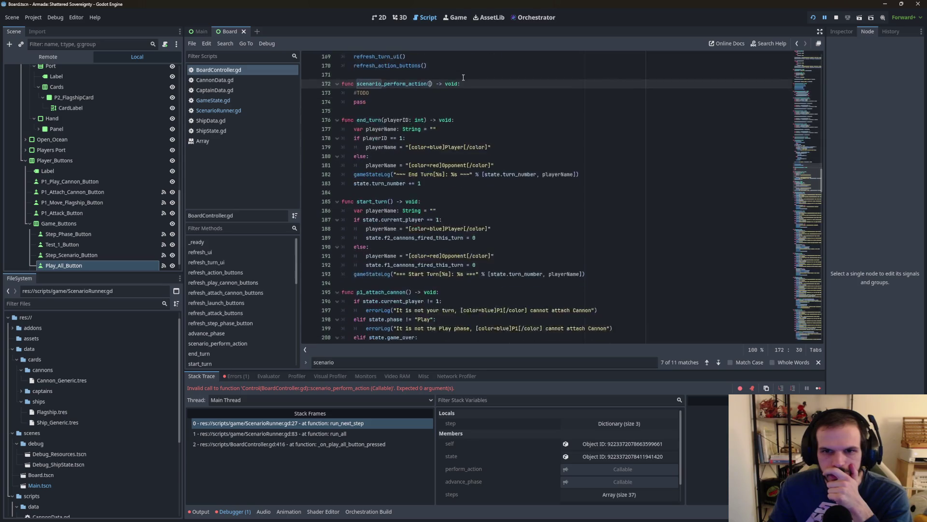
scroll(463, 77, "up", 5)
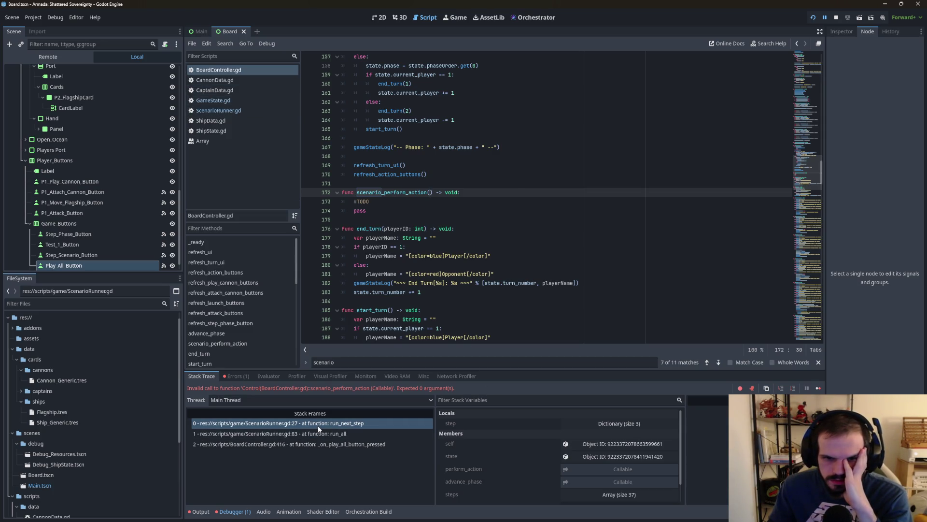
left_click(318, 425)
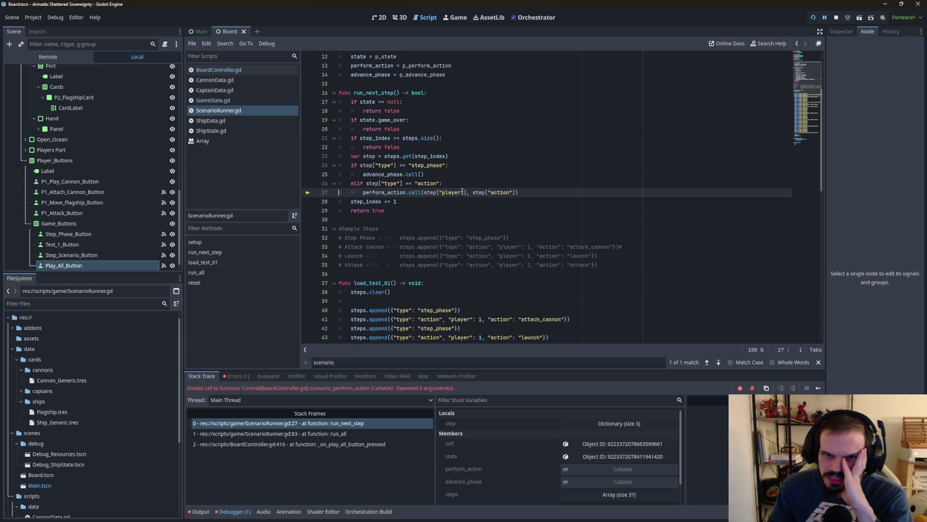
scroll(461, 192, "up", 1)
scroll(466, 190, "down", 2)
scroll(463, 188, "up", 1)
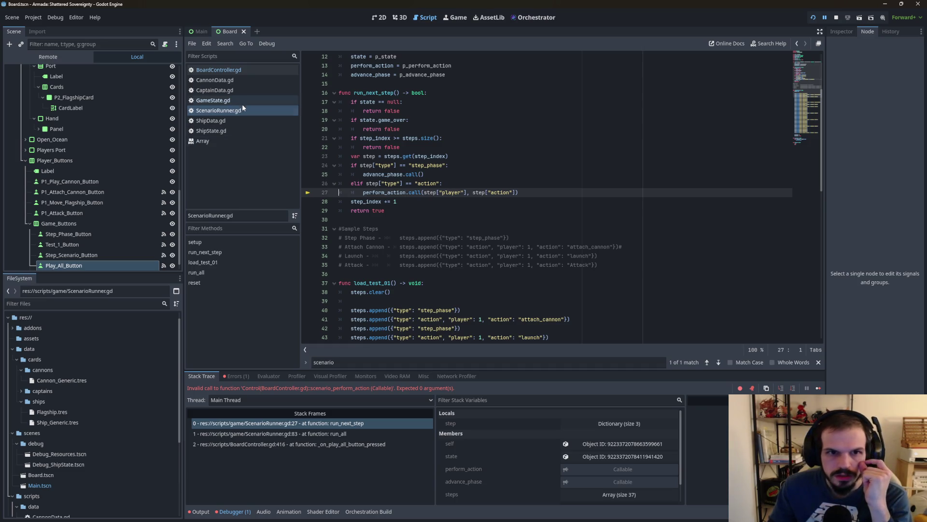
left_click(230, 100)
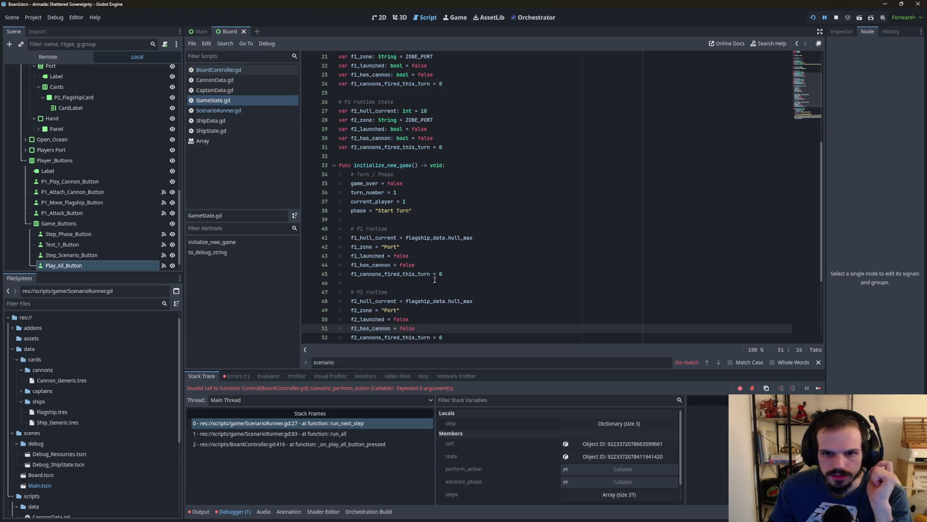
left_click(250, 70)
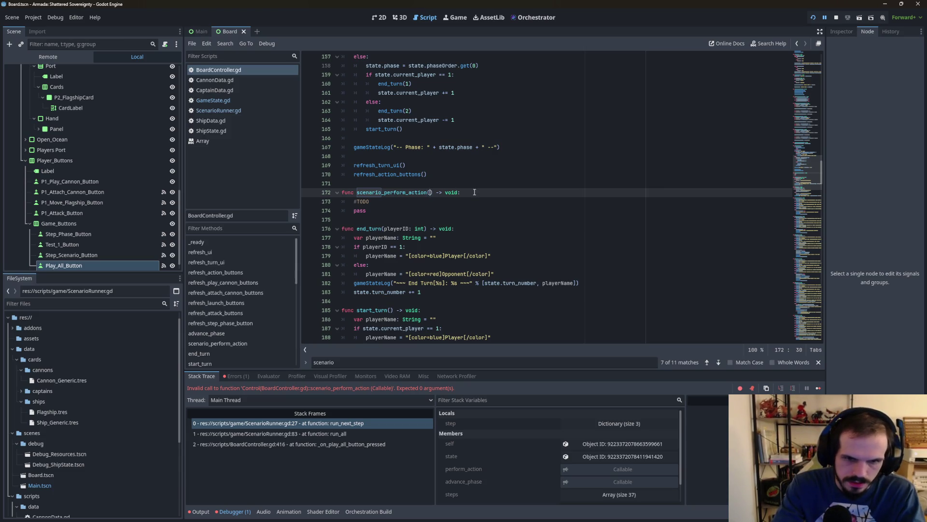
Give scenario_perform_action the parameters playerID: int and action: String.
type("player")
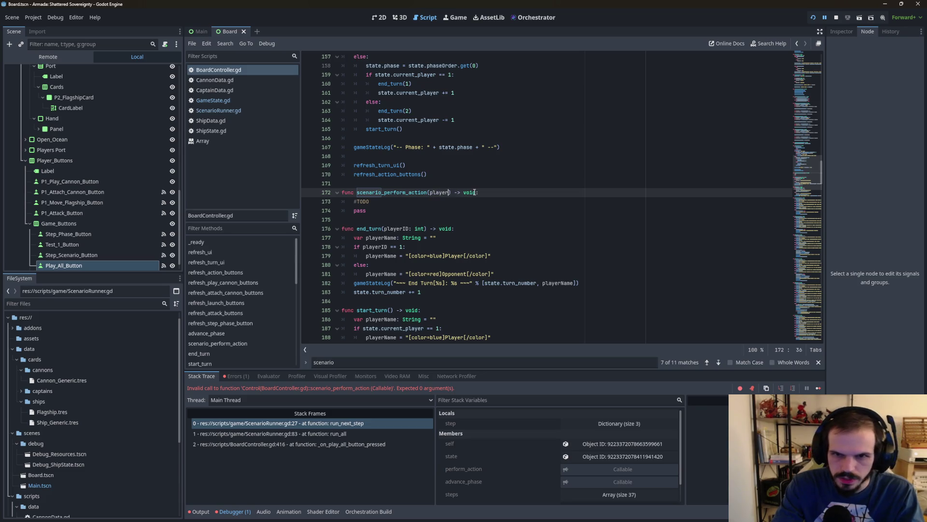
type(": int,")
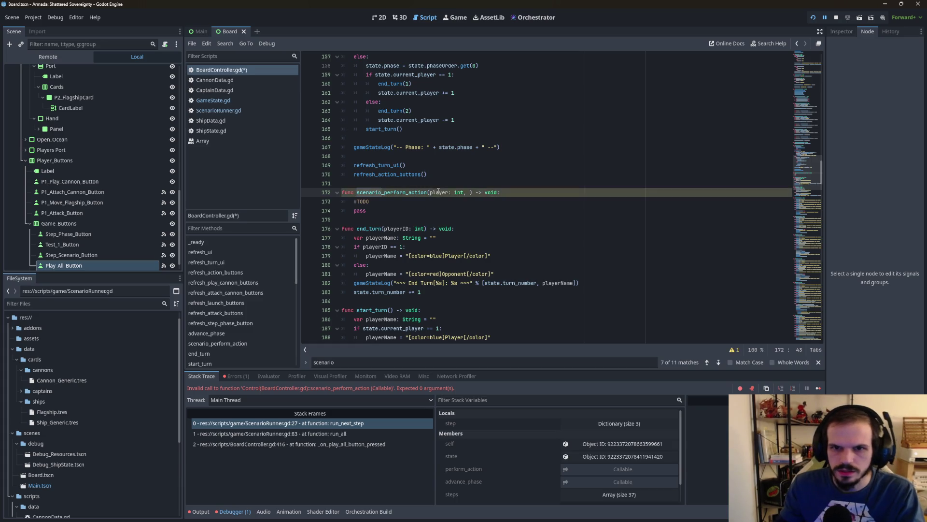
double_click(438, 191)
scroll(439, 193, "up", 1)
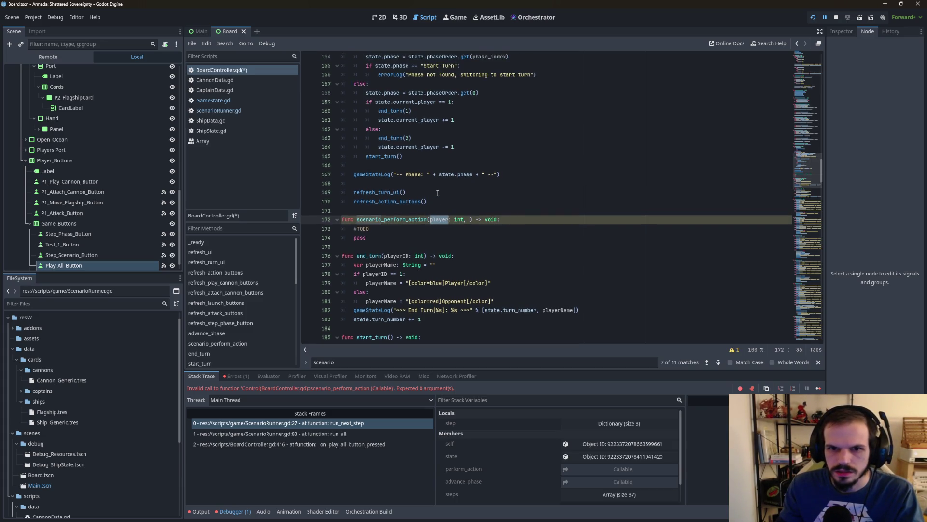
type("playerID")
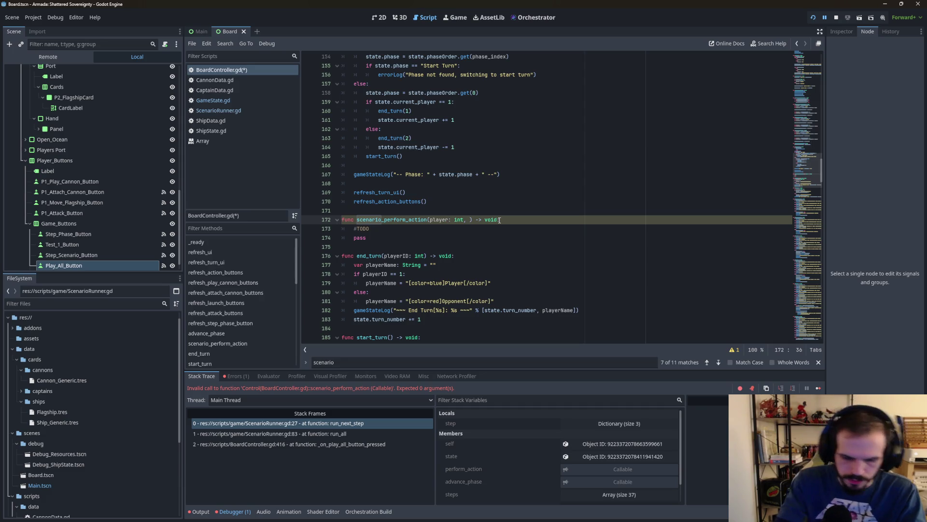
key("Right")
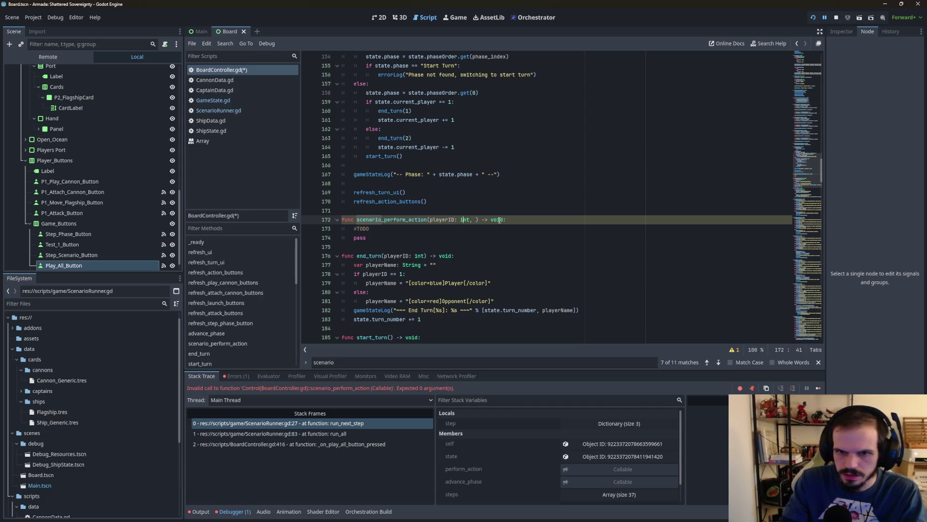
key("BackSpace")
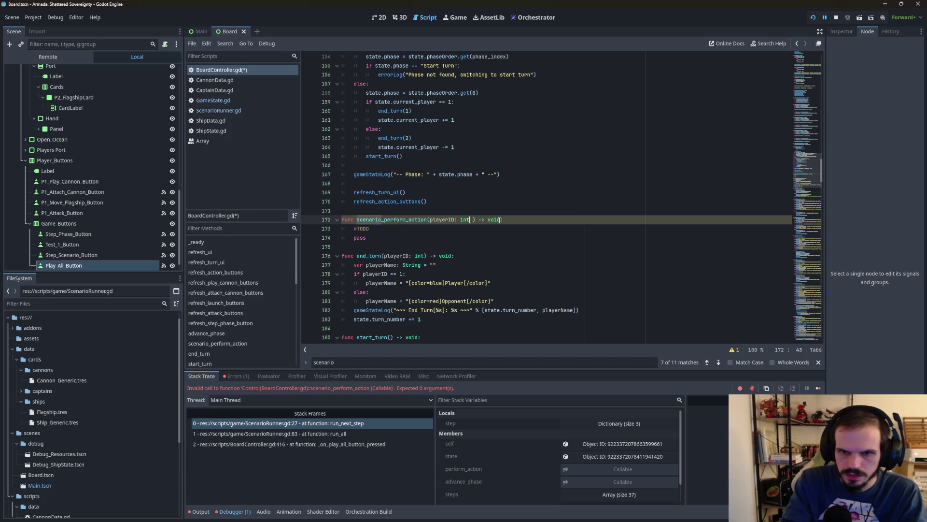
type(",")
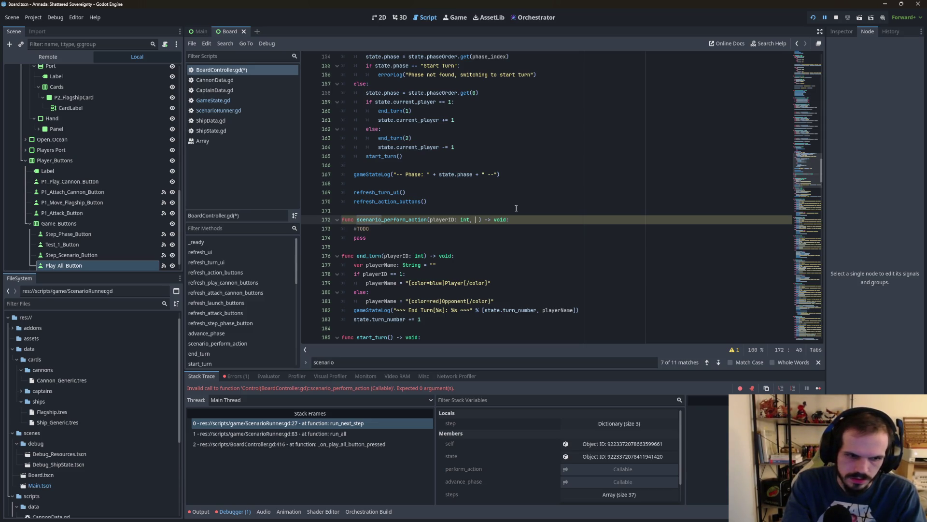
type("action")
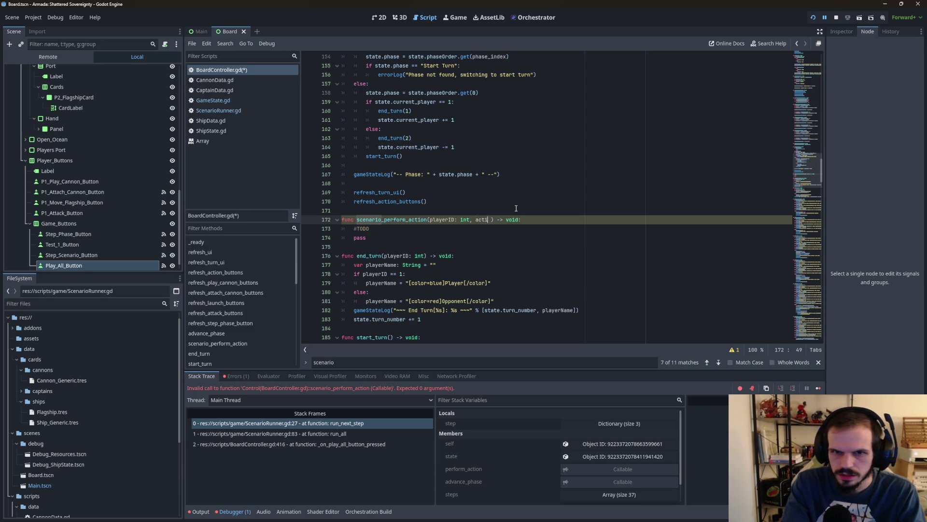
type(": S")
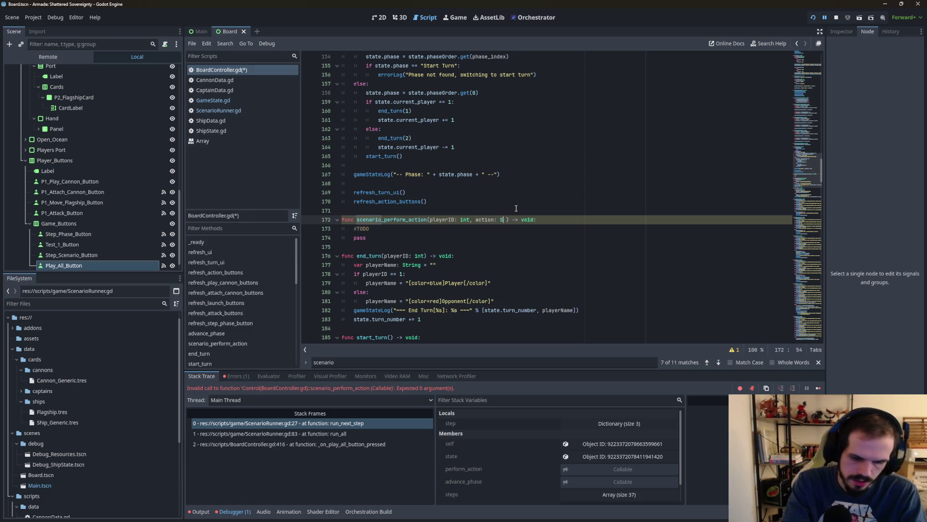
type("tring")
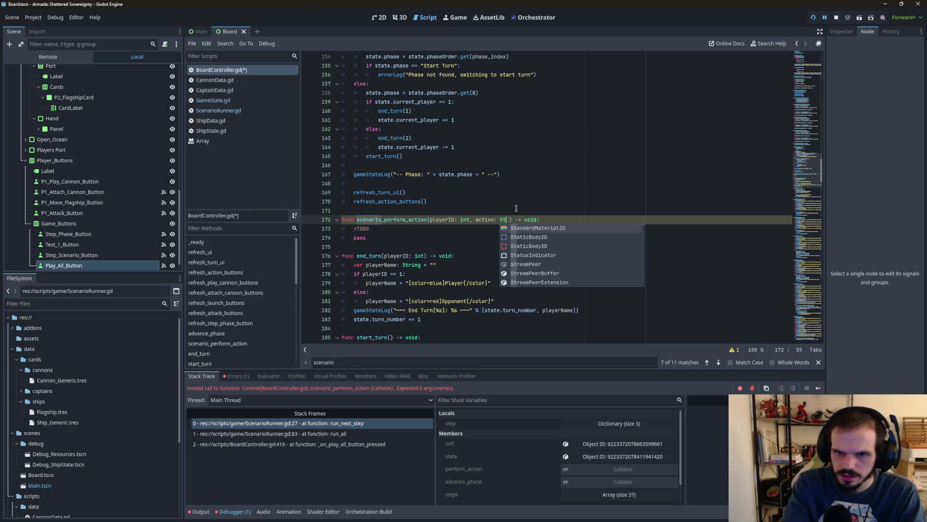
key("Delete")
Check the script warnings and delete the #TODO comment on line 173.
left_click(534, 232)
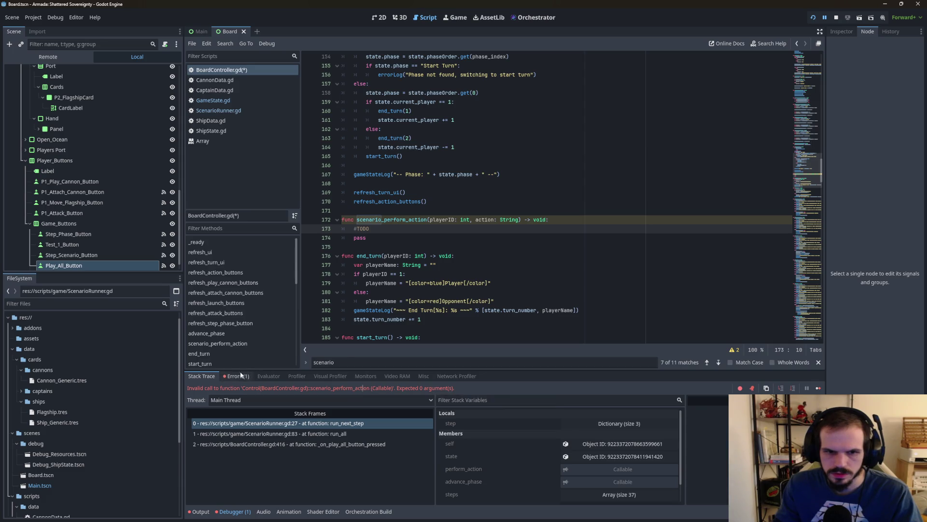
left_click(736, 351)
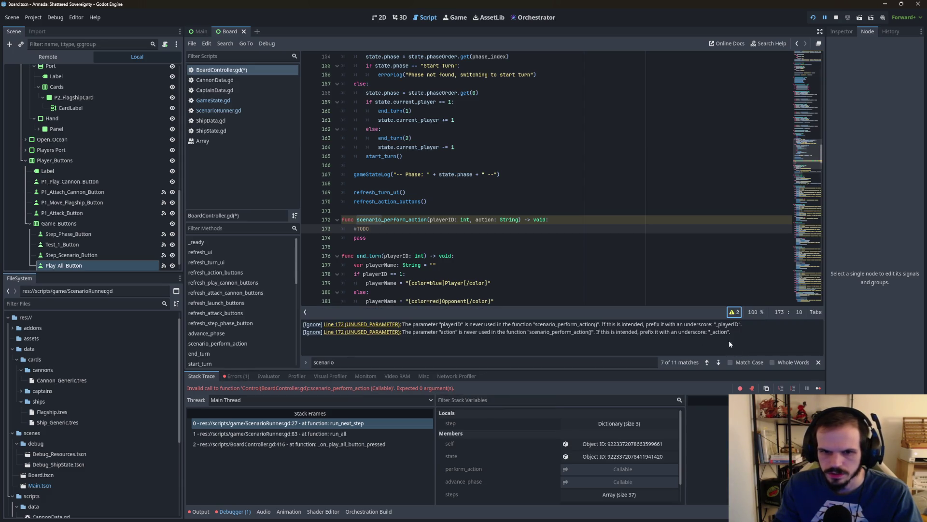
left_click(736, 312)
left_click_drag(369, 228, 354, 228)
key("BackSpace")
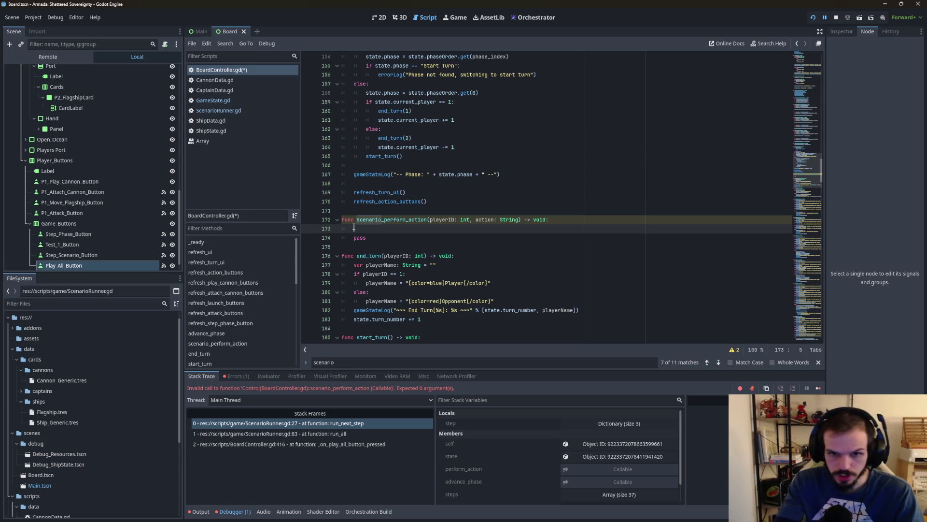
scroll(430, 244, "down", 1)
scroll(435, 246, "up", 1)
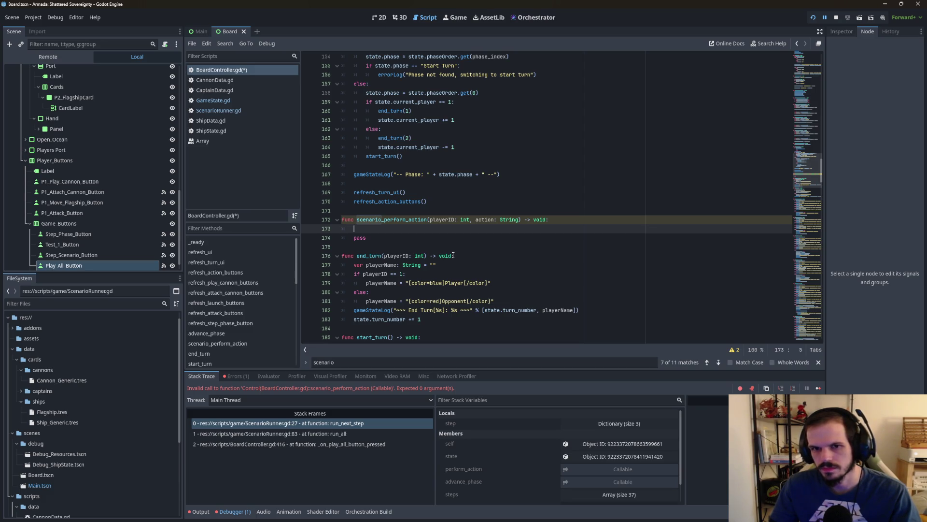
scroll(453, 254, "up", 4)
scroll(453, 254, "down", 3)
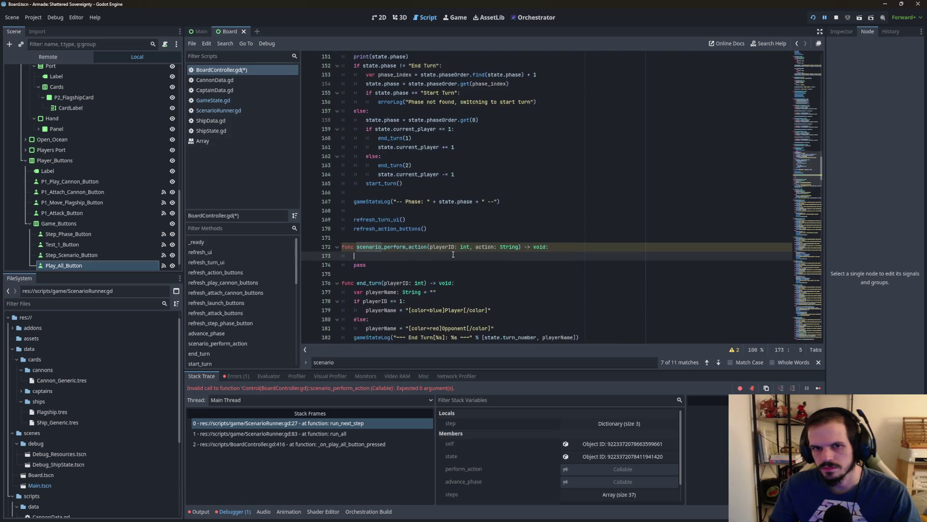
scroll(453, 254, "up", 1)
scroll(453, 254, "up", 1)
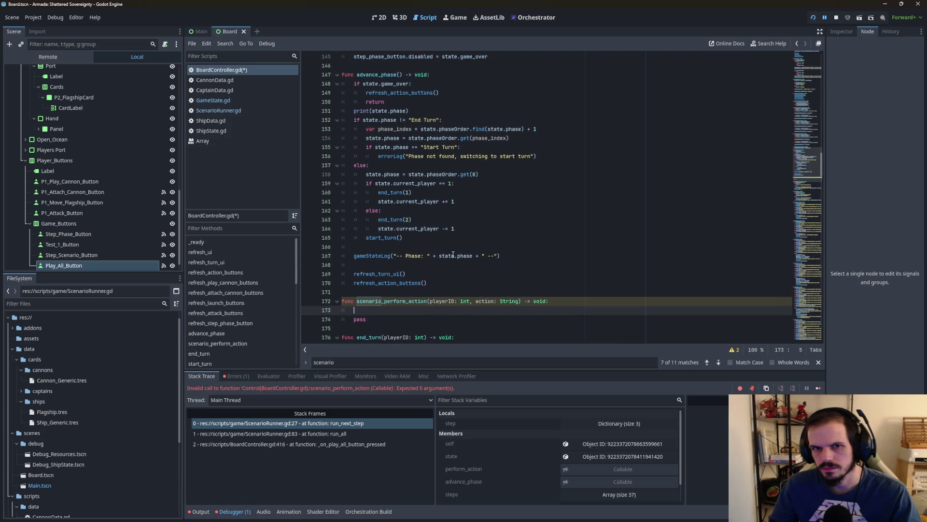
scroll(452, 254, "down", 1)
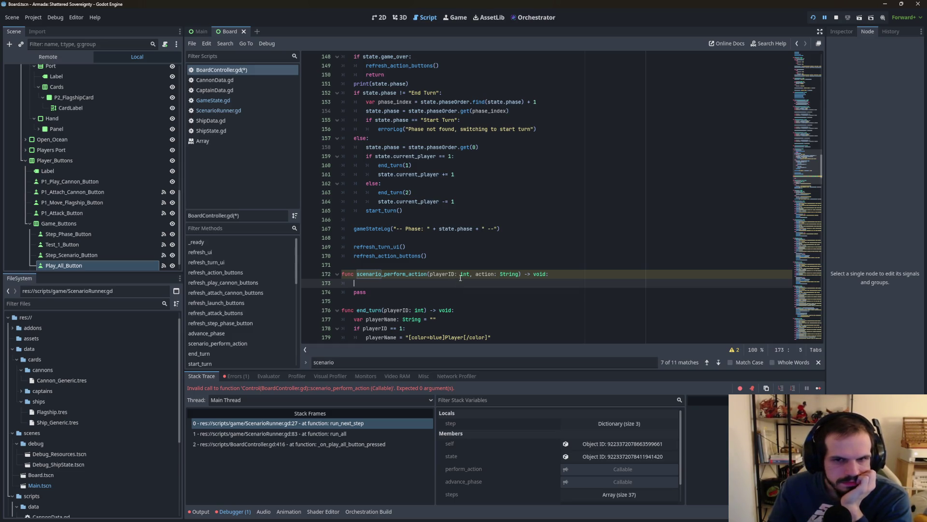
mouse_move(460, 277)
left_click(394, 296)
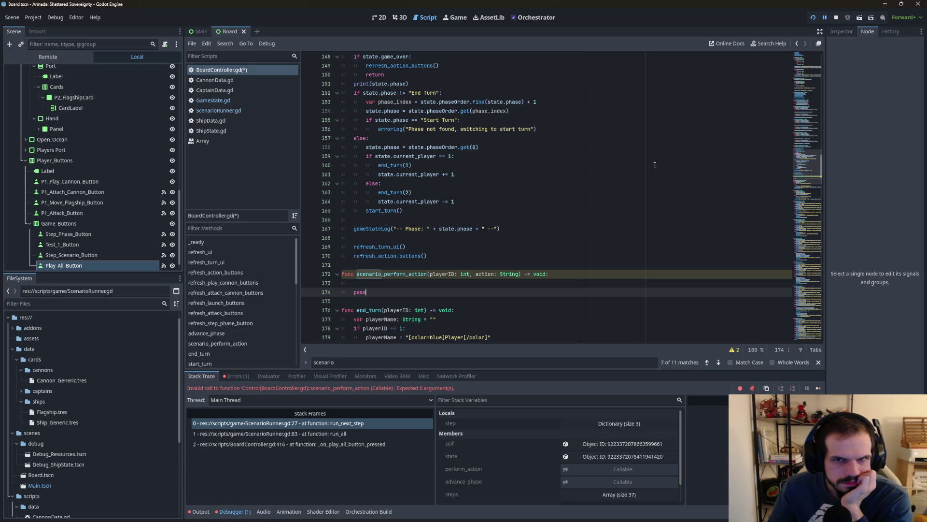
scroll(655, 165, "up", 5)
scroll(655, 165, "down", 1)
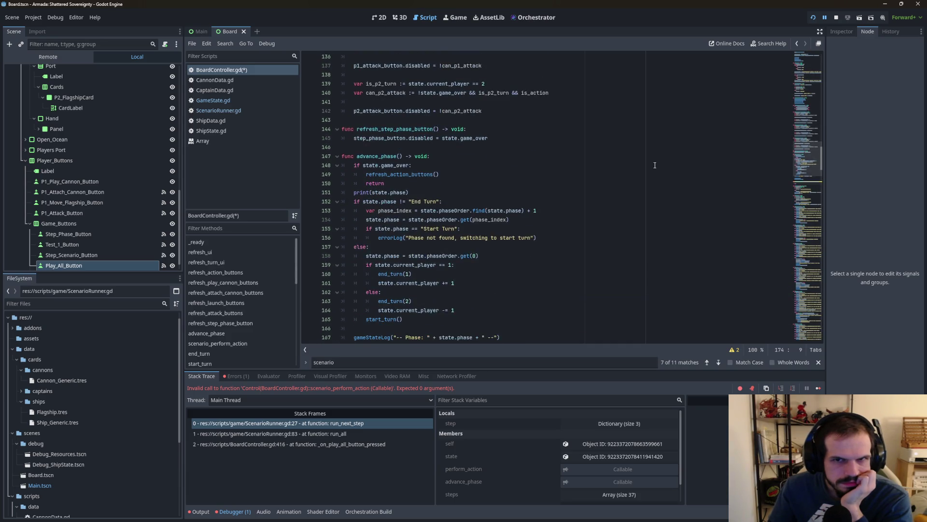
scroll(221, 333, "down", 5)
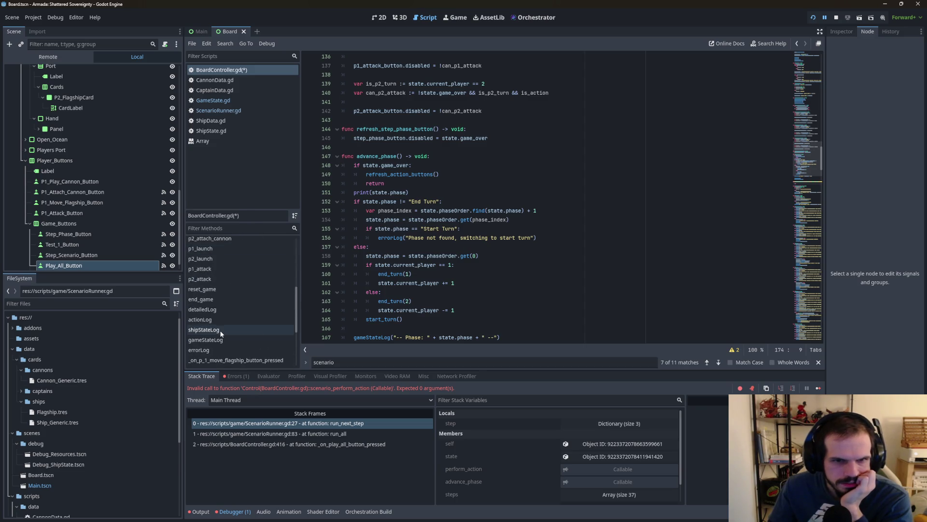
scroll(221, 333, "down", 2)
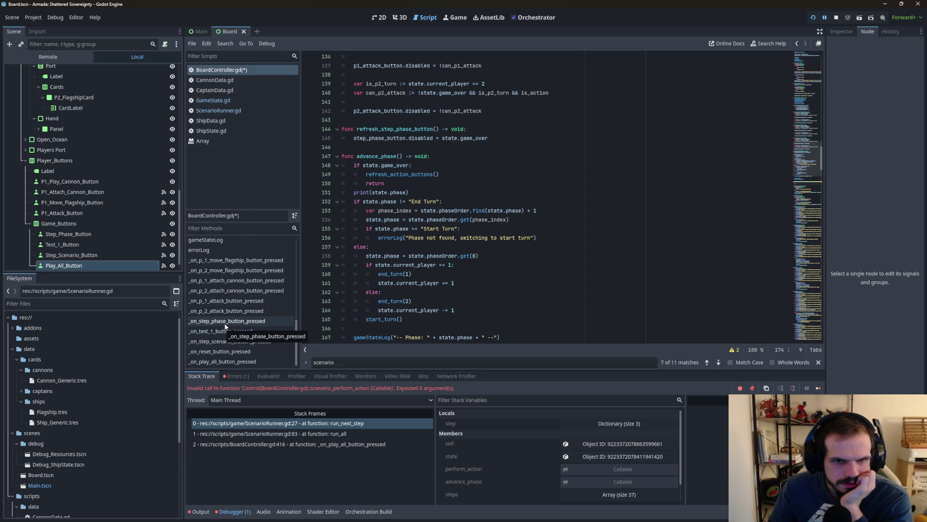
scroll(225, 326, "up", 3)
scroll(438, 295, "down", 5)
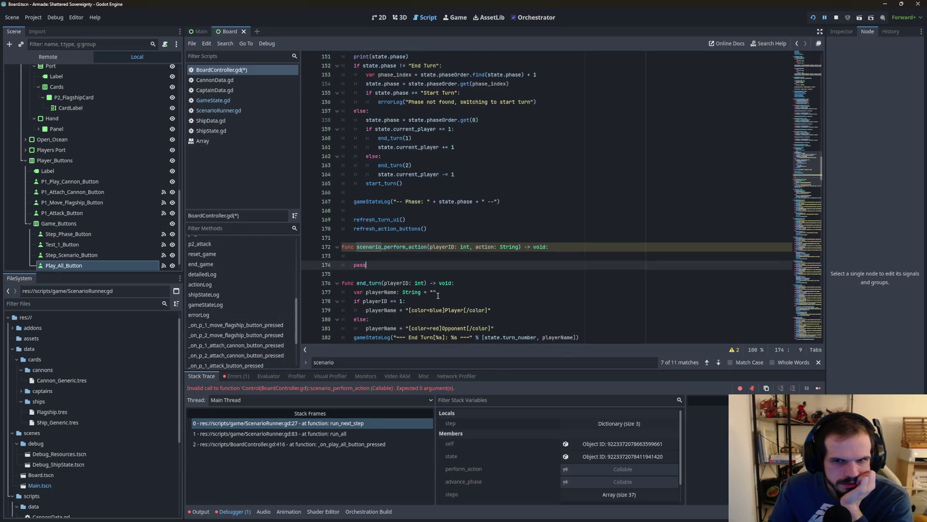
double_click(360, 265)
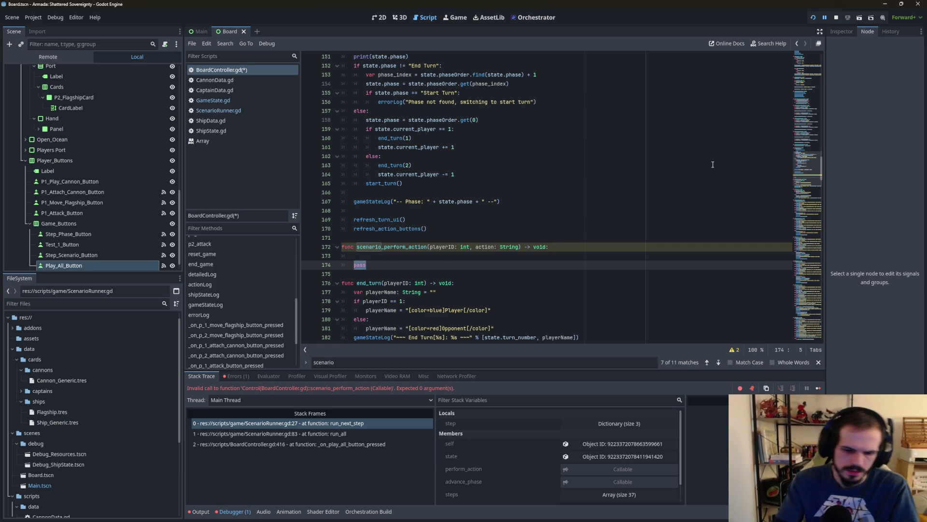
Replace pass with 'match action:' and look at ScenarioRunner.gd's perform_action call.
type("match")
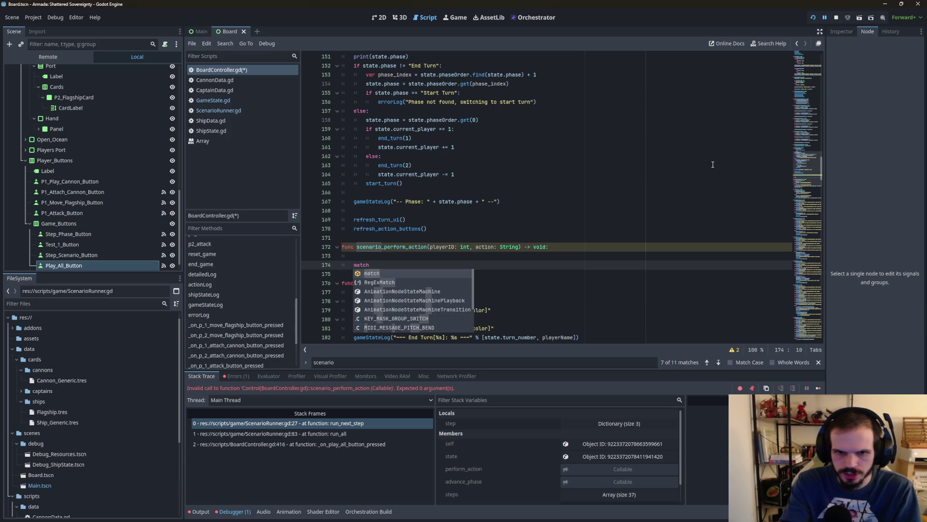
type(" action:")
key("Return")
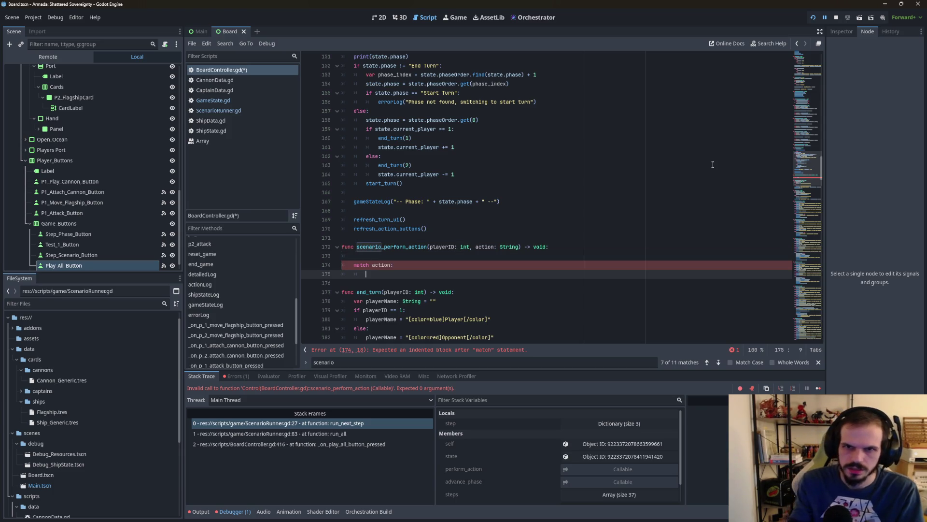
left_click(232, 110)
scroll(536, 232, "down", 3)
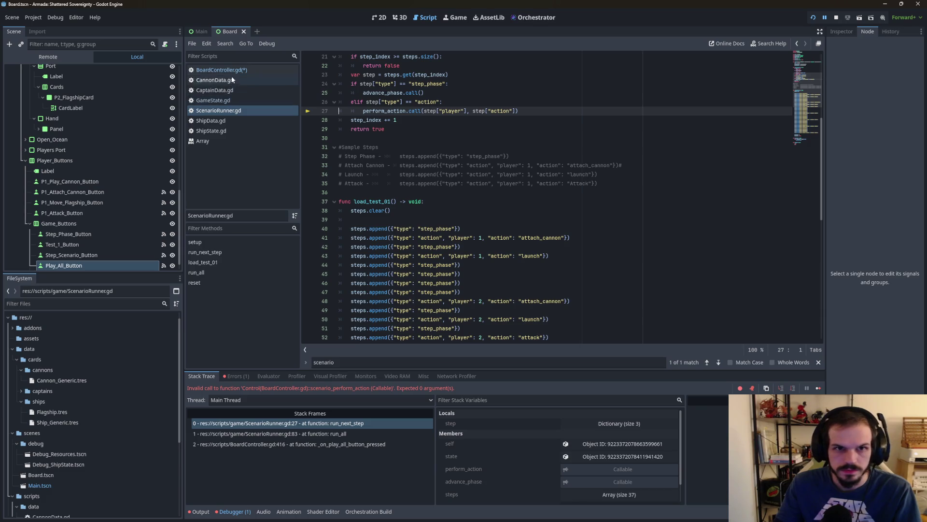
left_click(219, 70)
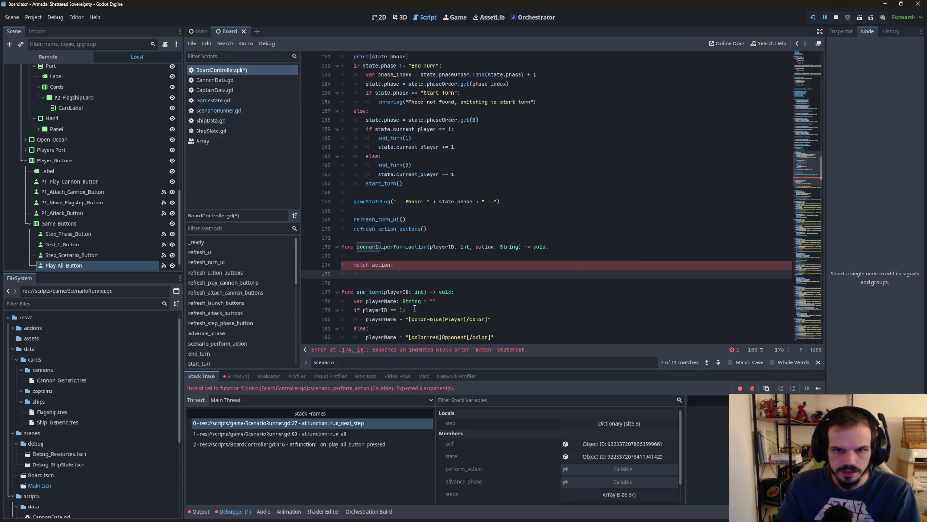
Begin the first quoted case, checking the action names used in ScenarioRunner.gd.
type("\"")
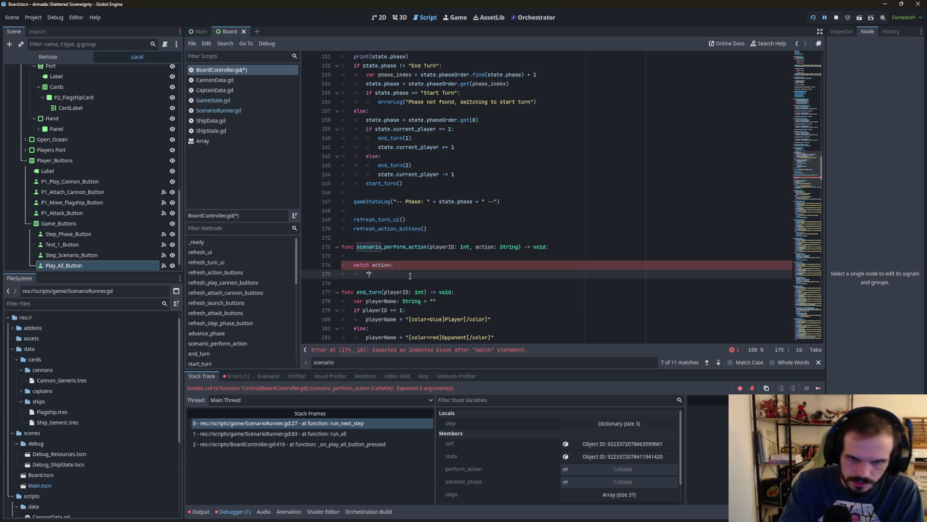
key("alt+Tab")
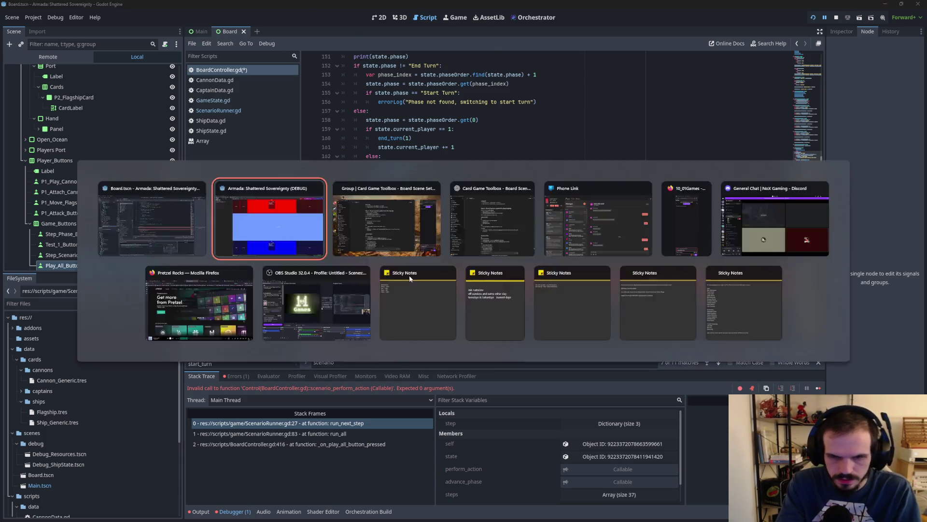
key("alt+Tab")
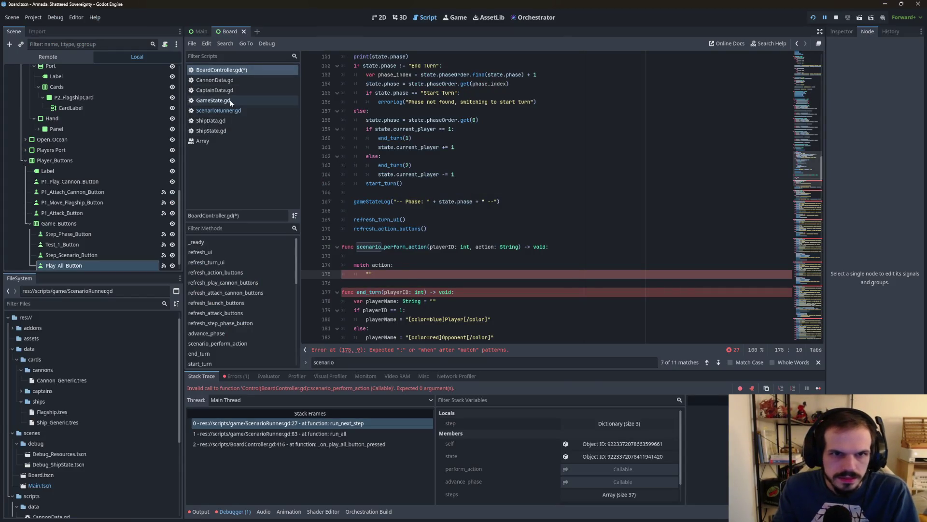
left_click(238, 111)
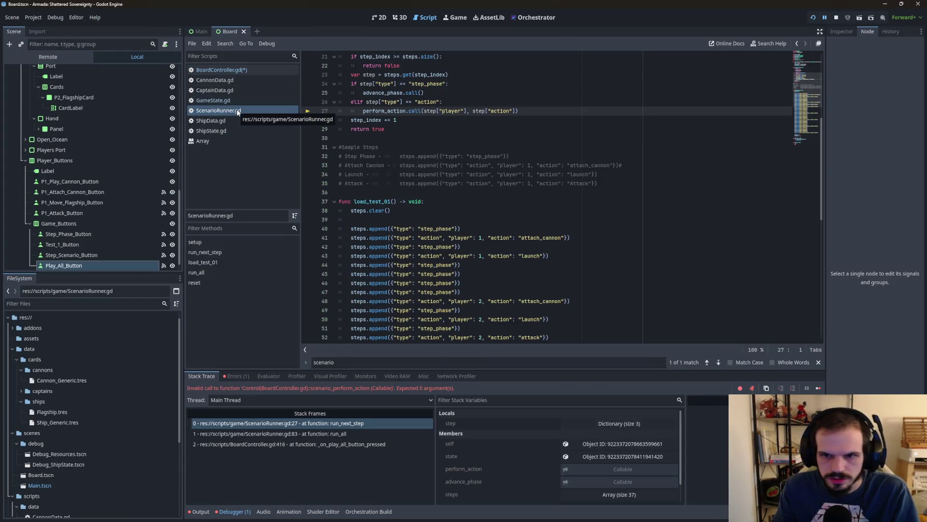
left_click(239, 70)
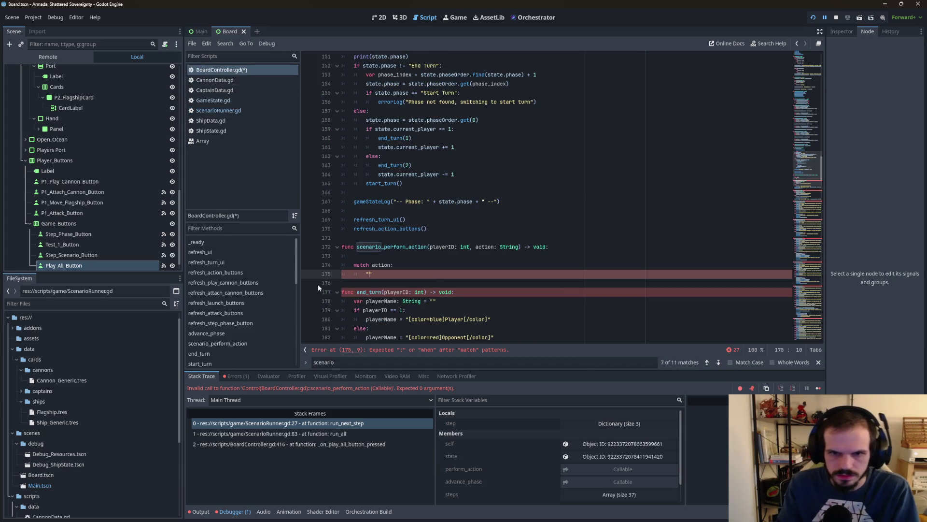
Add "attach_cannon":, "launch": and "attack" cases to the action match, each with pass.
type("attach")
type("_cannon\"")
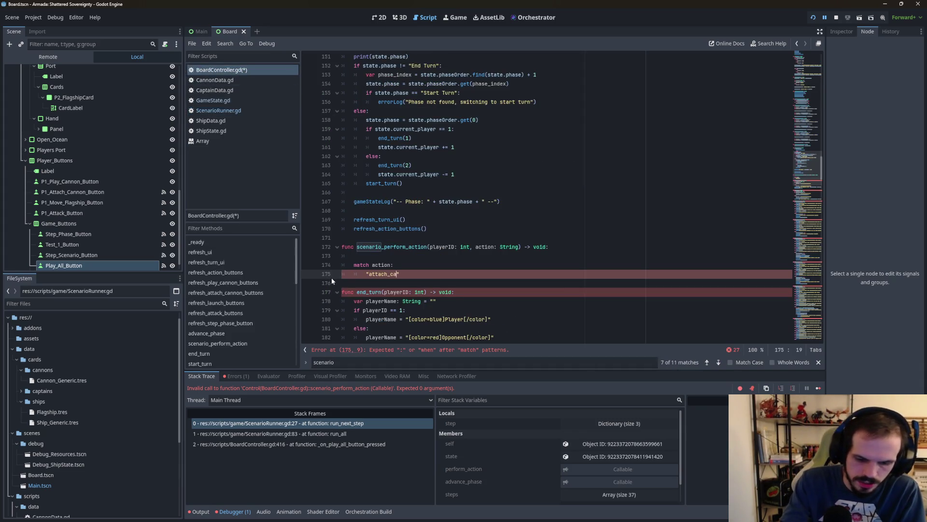
type(":")
key("Return")
type("pass")
key("Return")
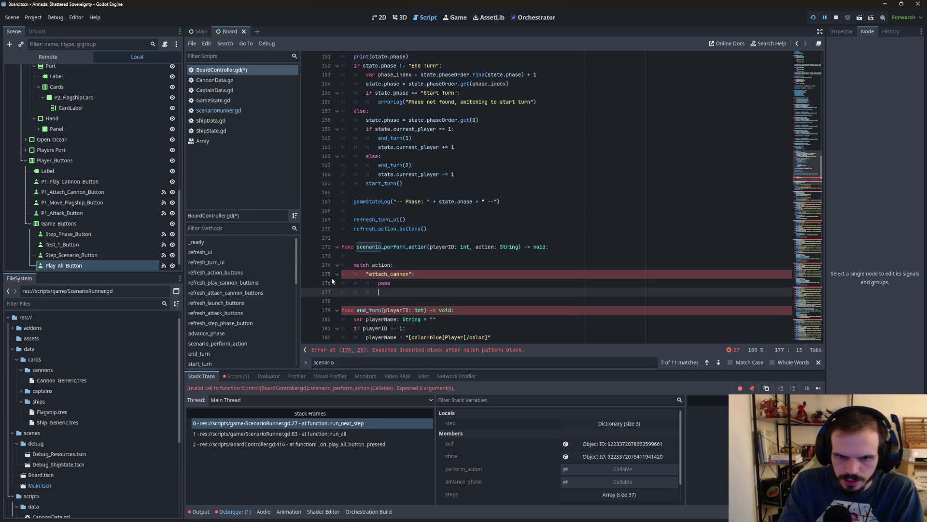
type("\"")
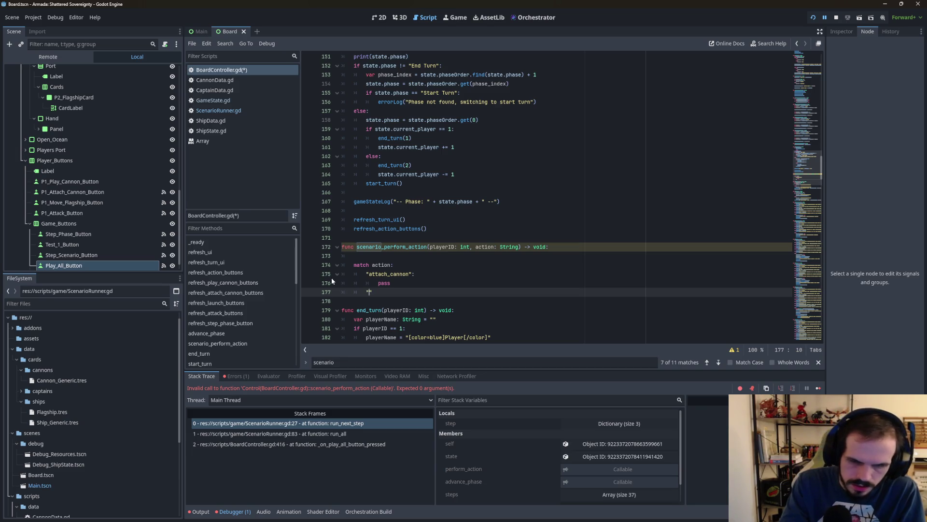
type("launch")
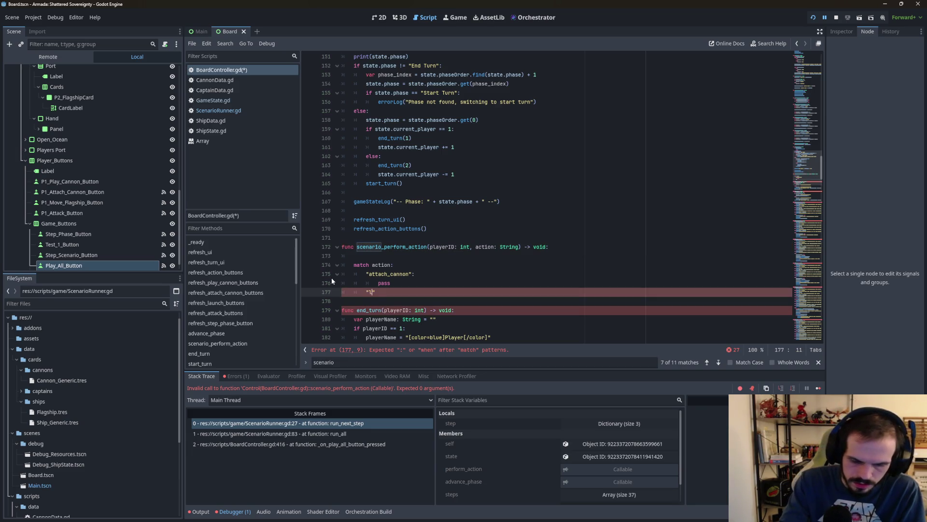
type("\":")
key("Return")
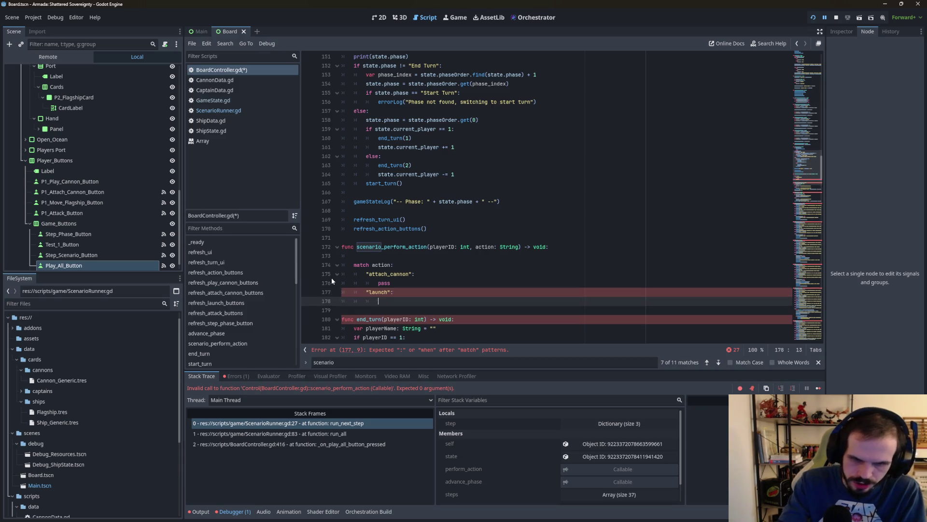
type("pass")
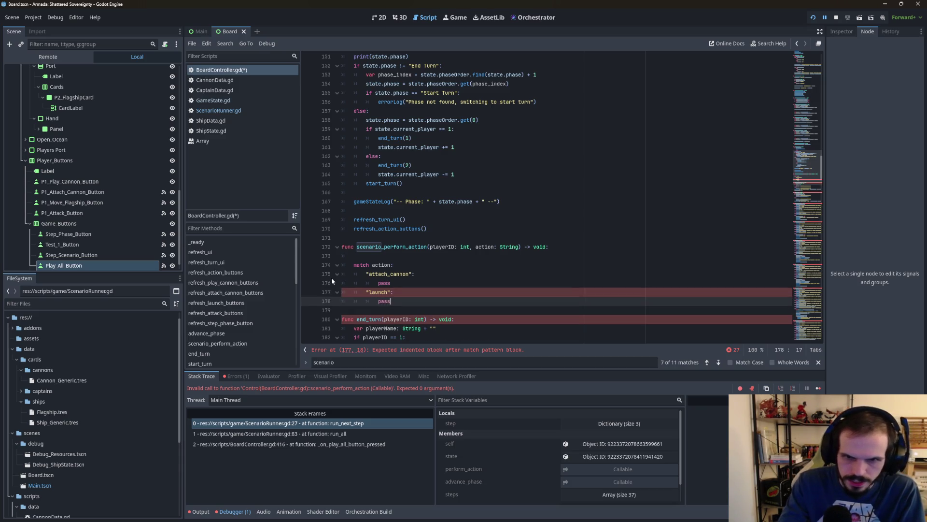
key("Return")
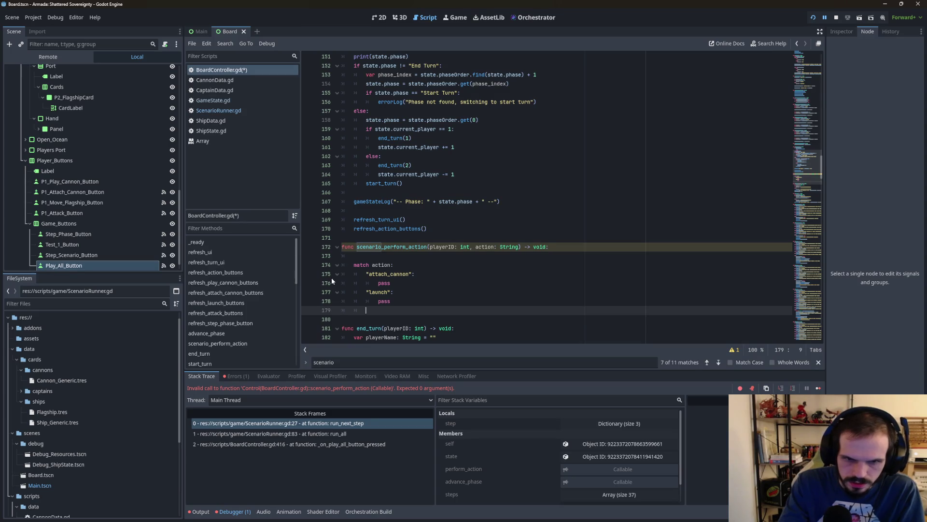
type("\"attack")
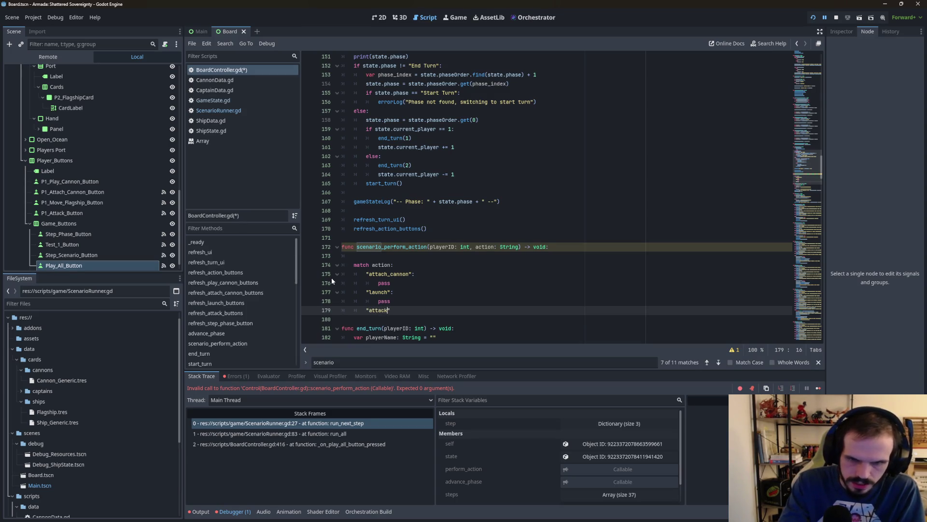
type(":")
key("Return")
type("pass")
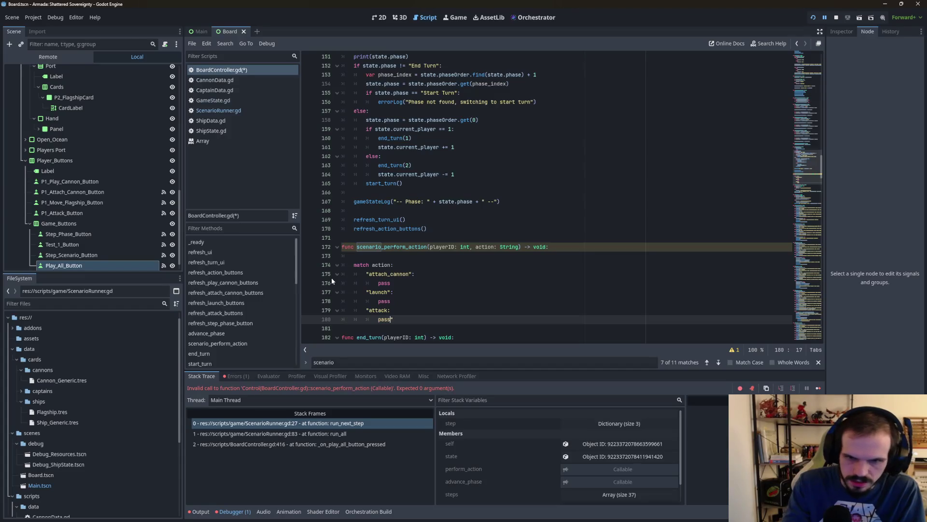
Fix the attack case's misplaced quote and remove pass from the attach_cannon body.
left_click(409, 284)
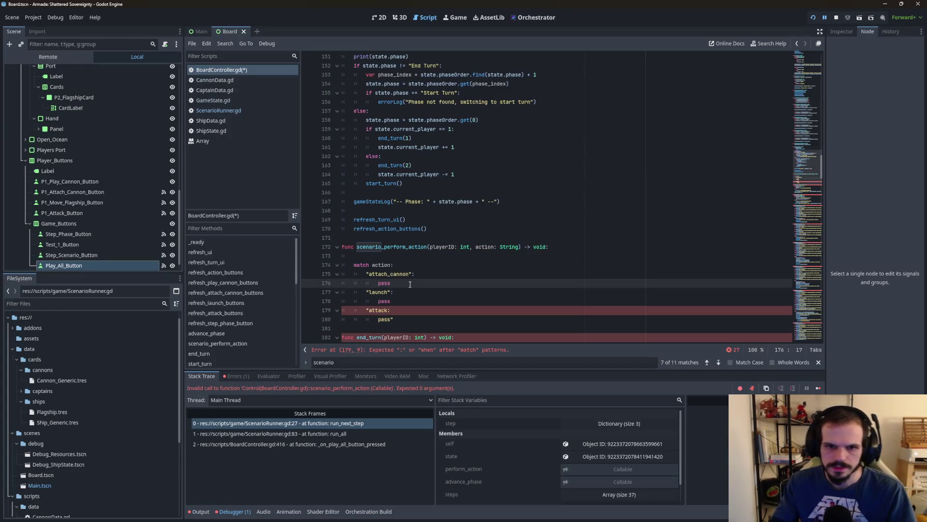
scroll(424, 290, "down", 1)
scroll(423, 290, "down", 1)
left_click(420, 267)
key("BackSpace")
key("Up")
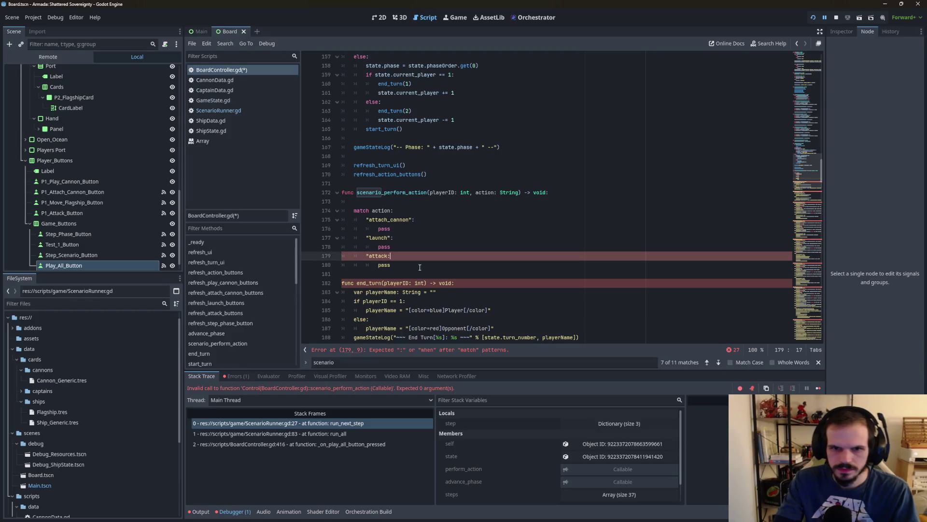
type("\":")
key("Up")
key("Up")
key("Up")
key("BackSpace")
key("BackSpace")
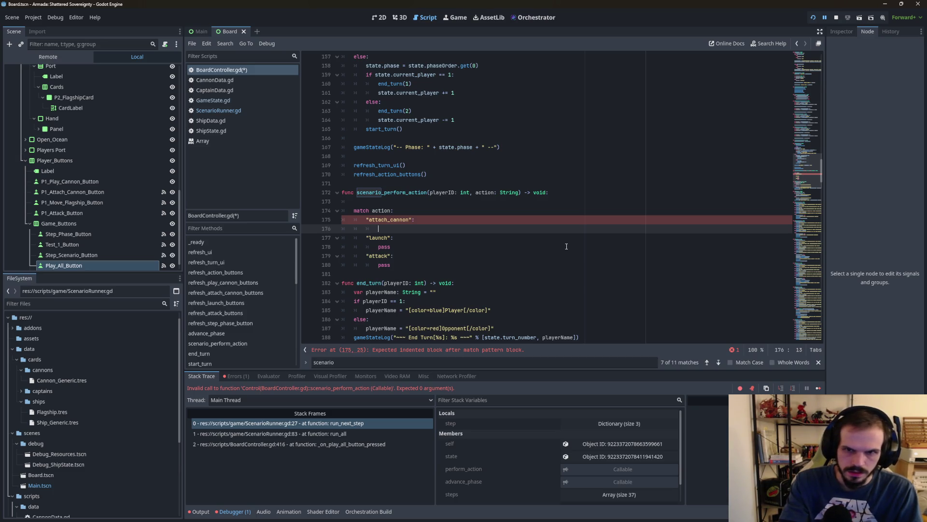
Nest match playerID under attach_cannon: 1 calls p1_attach_cannon(), 2 calls p2_attach_cannon().
type("if")
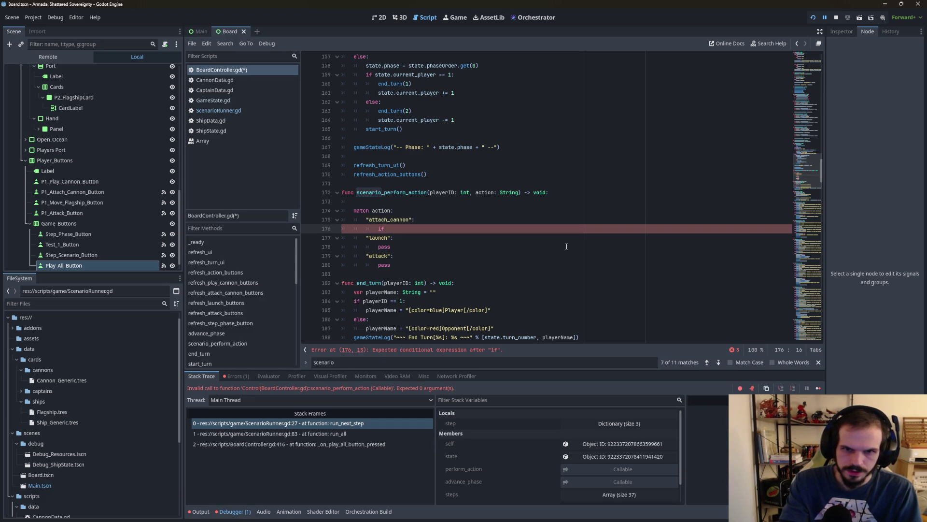
key("BackSpace")
key("BackSpace")
key("BackSpace")
type("match playerID")
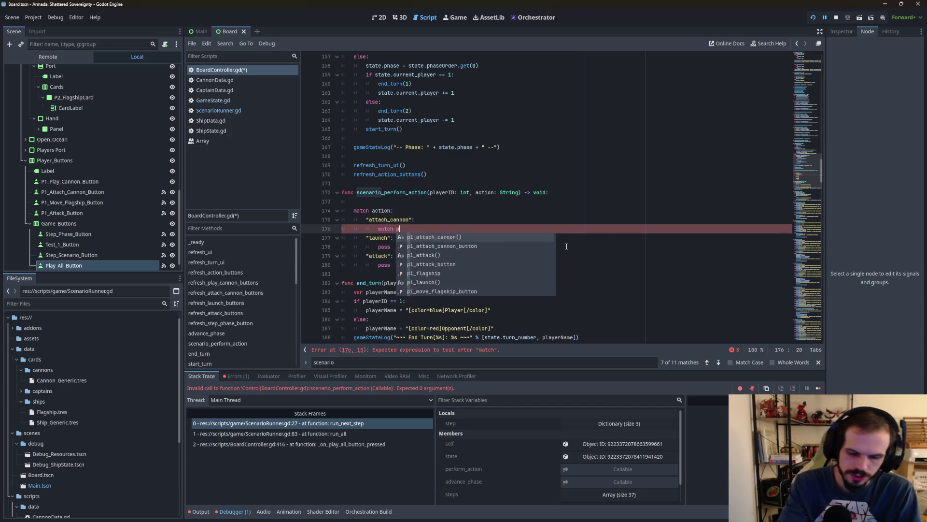
type(":")
key("Return")
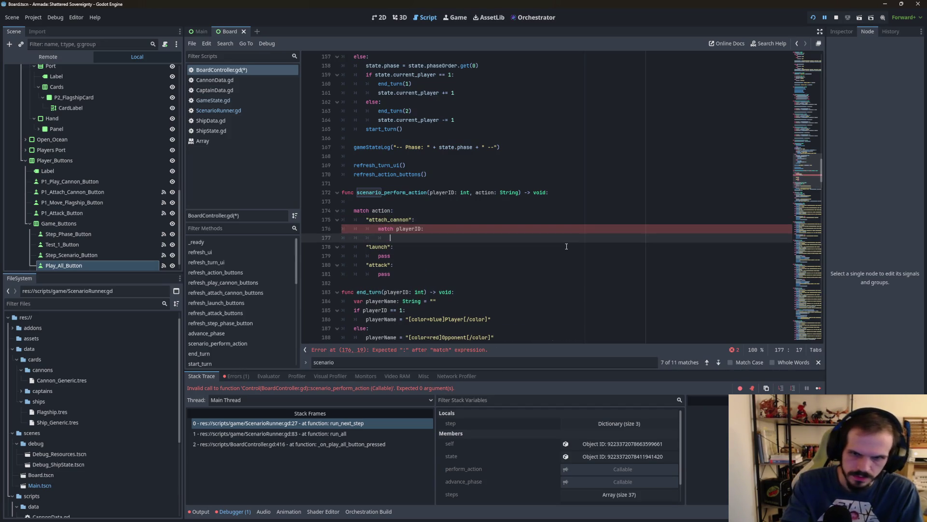
type(":")
key("Return")
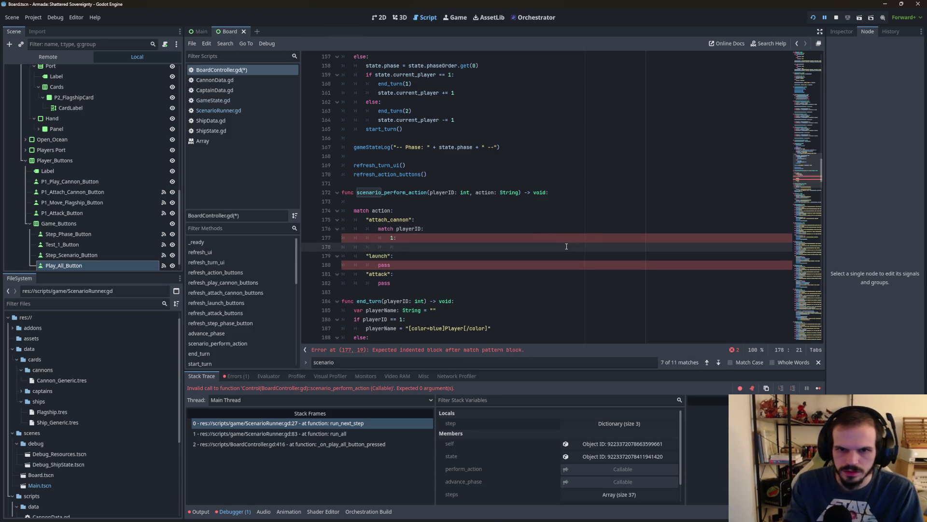
scroll(566, 247, "up", 2)
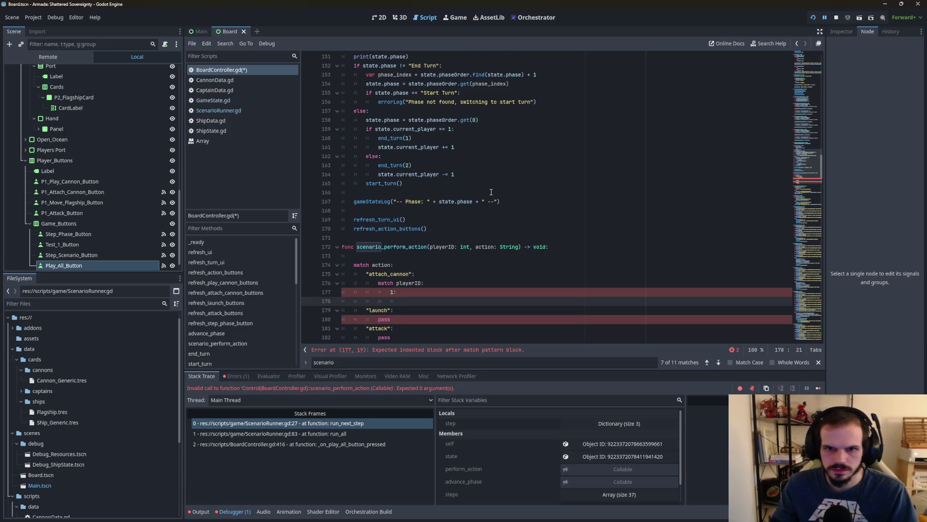
scroll(492, 191, "down", 1)
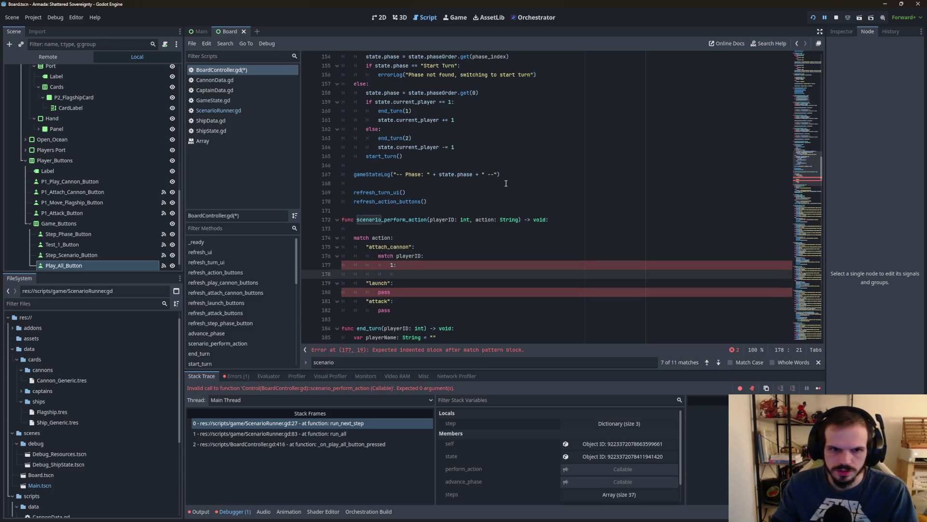
type("p")
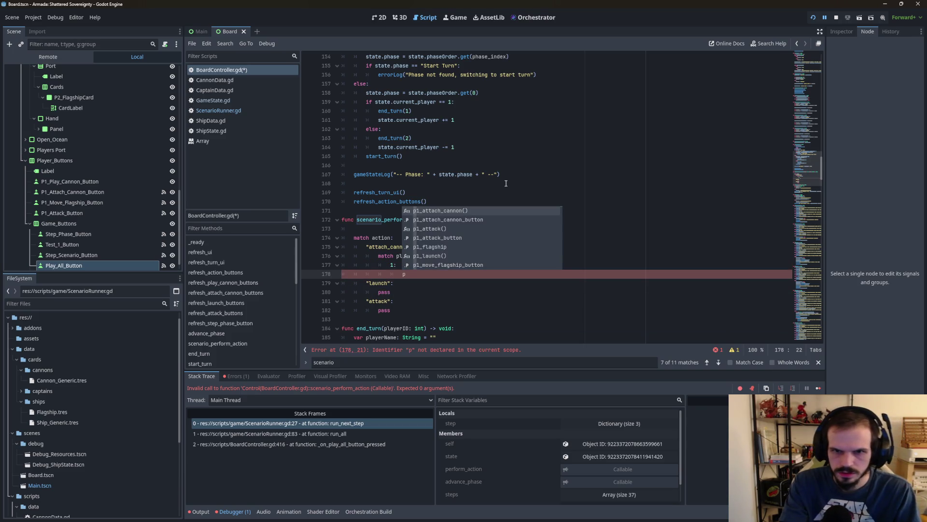
key("Return")
key("Return")
type("2")
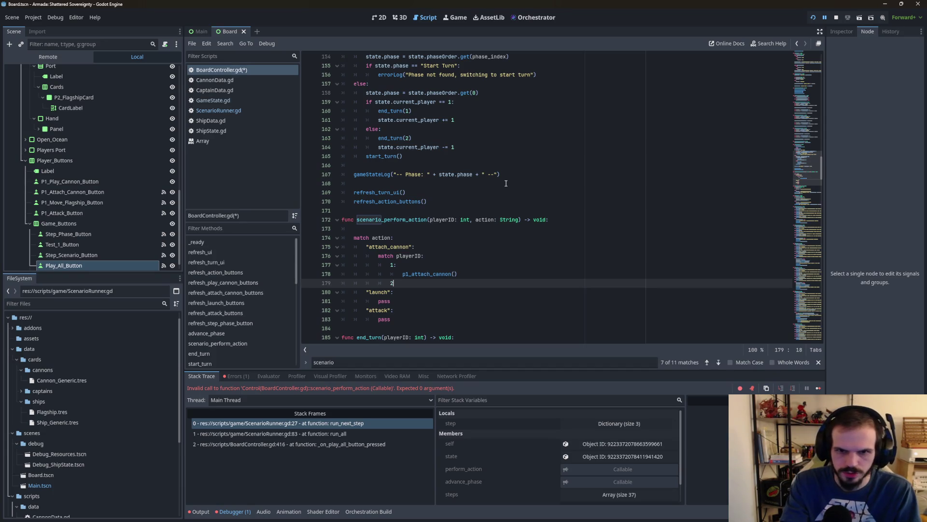
type(":")
key("Return")
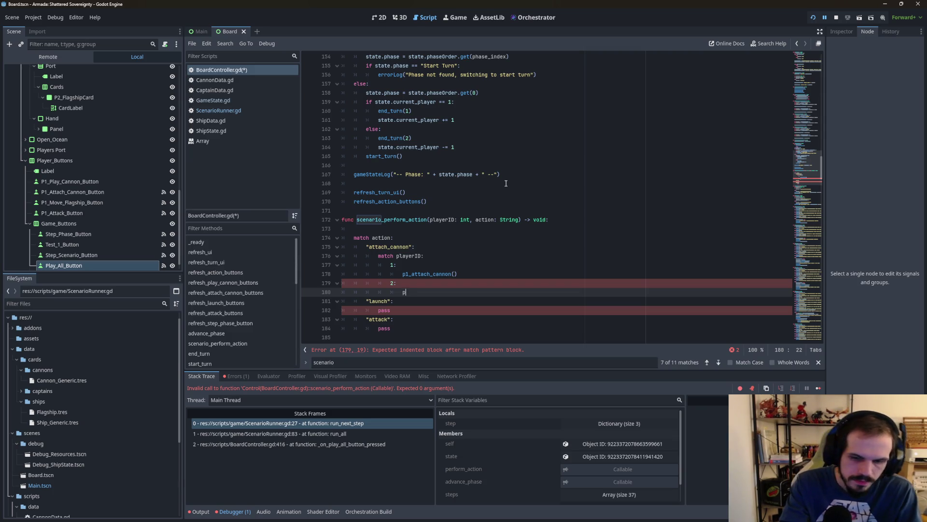
type("2")
key("Return")
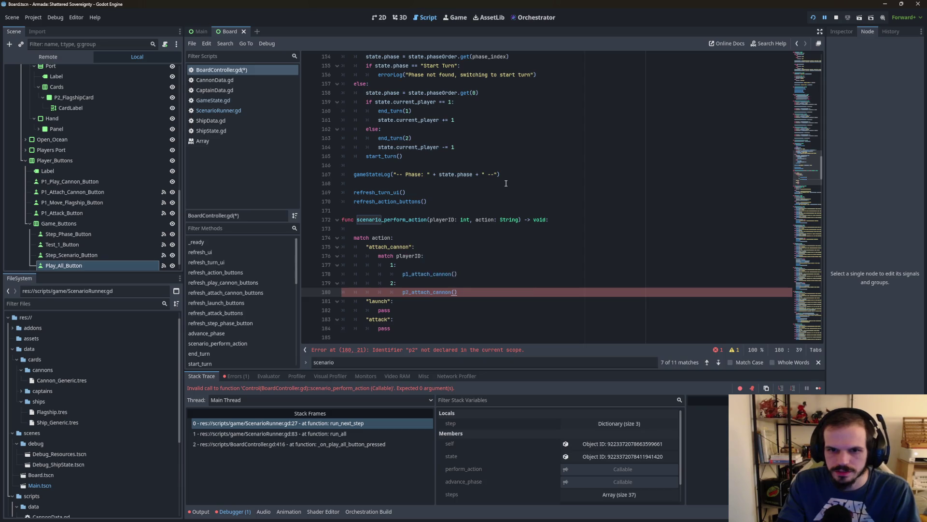
Replace the launch case's pass with a partly typed 'match pl' line.
key("Down")
key("Down")
key("BackSpace")
key("BackSpace")
key("BackSpace")
key("BackSpace")
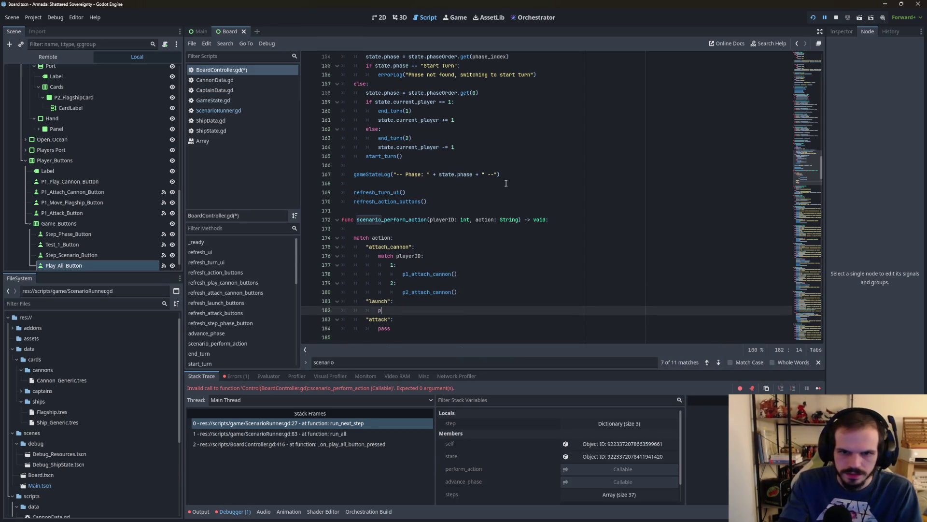
type("match pl")
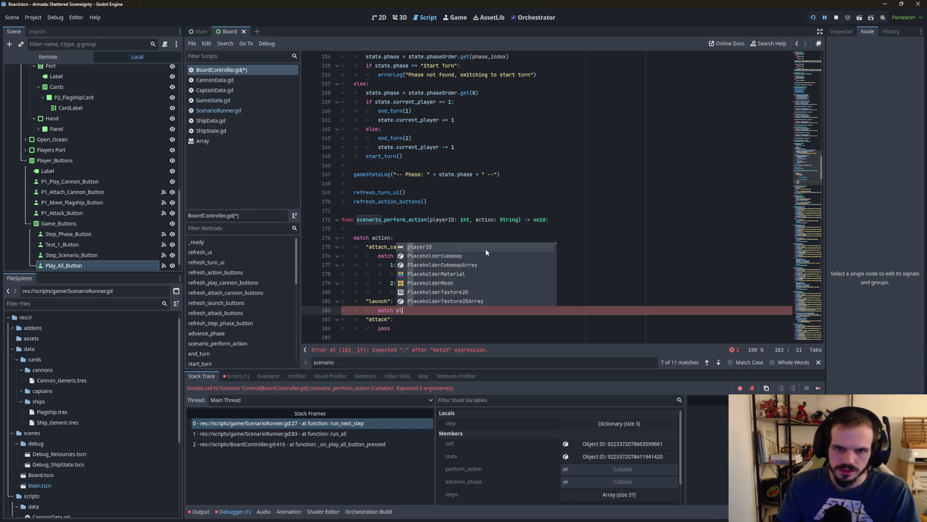
Extend the match line to include playerID and delete the nested match playerID and 1: lines.
left_click(422, 233)
left_click(391, 237)
type(":")
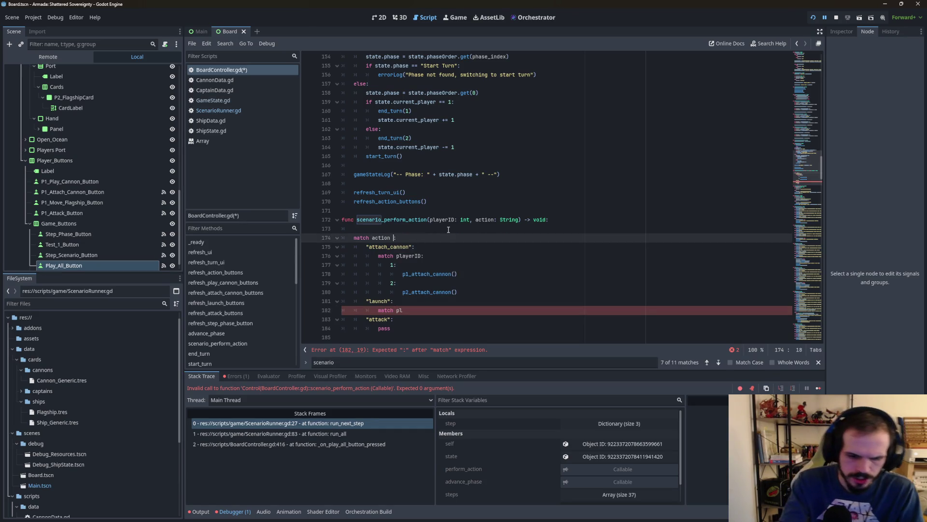
type("playerID")
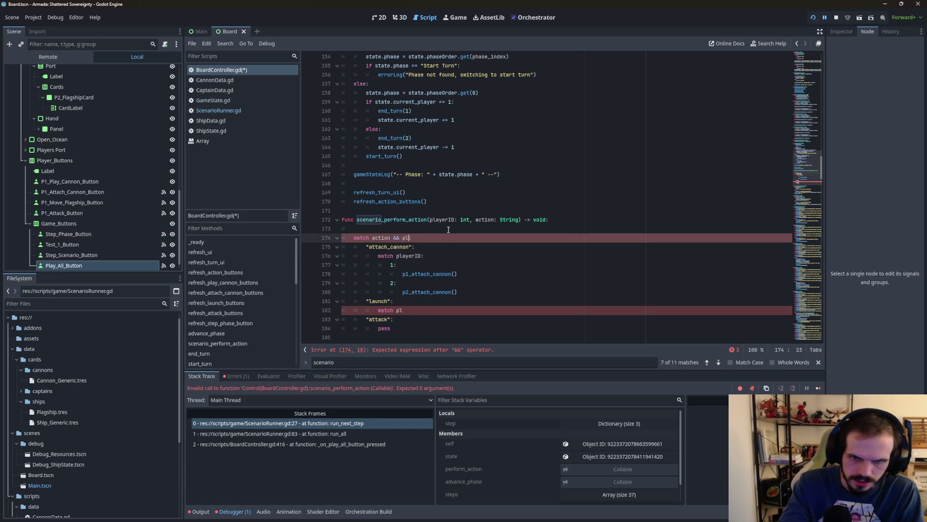
left_click(441, 254)
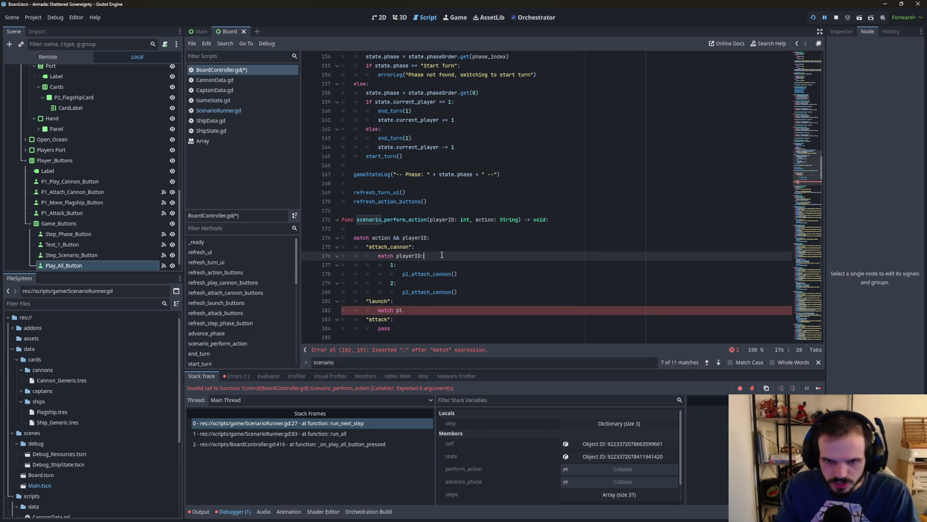
left_click(412, 246)
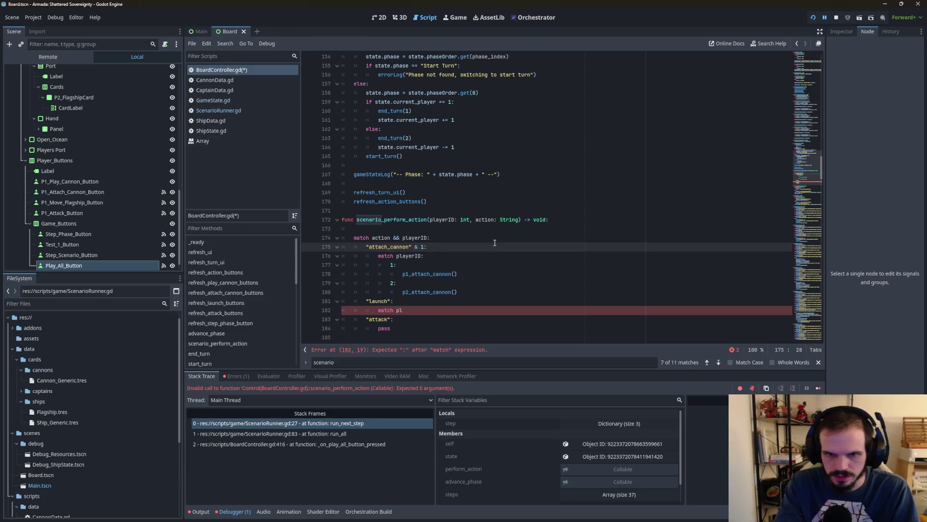
key("Down")
key("Down")
left_click_drag(404, 266, 319, 256)
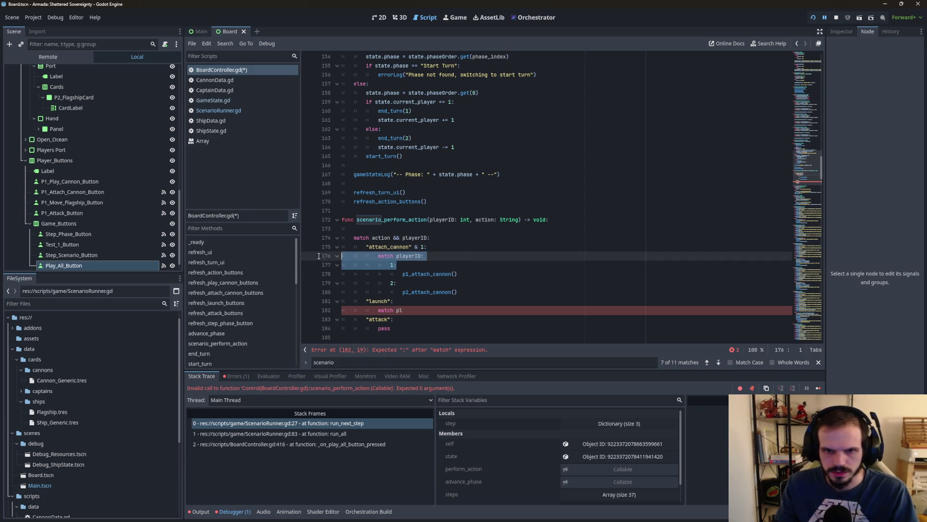
key("BackSpace")
key("BackSpace")
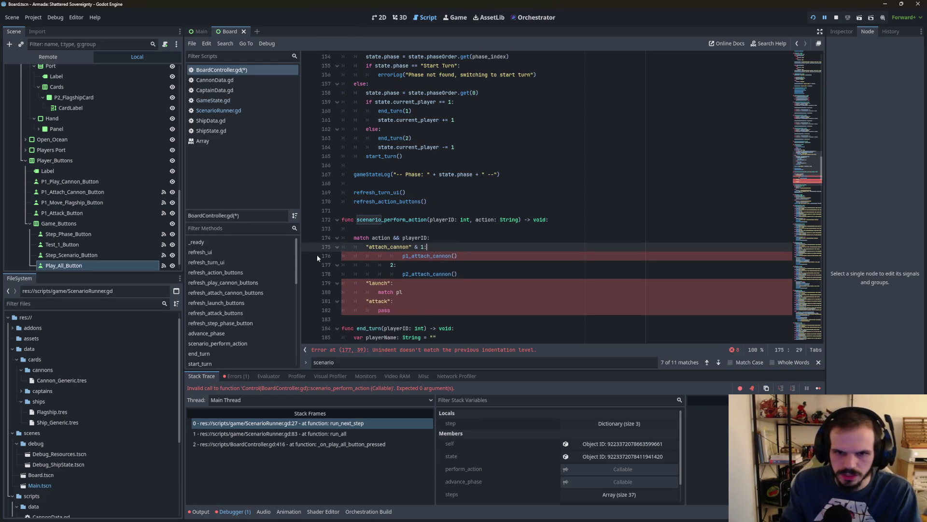
left_click(401, 257)
key("BackSpace")
Turn the 2: case into "attach_cannon" & 2 and outdent p2_attach_cannon().
left_click(393, 265)
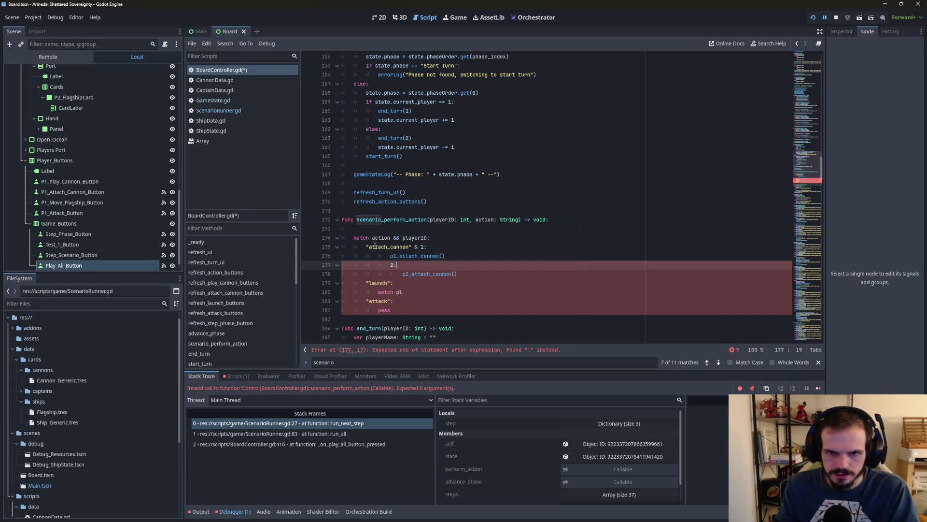
mouse_move(425, 247)
left_mouse_down()
mouse_move(366, 245)
mouse_move(392, 265)
mouse_move(366, 265)
left_mouse_up()
key("ctrl+c")
key("ctrl+v")
key("BackSpace")
type("2")
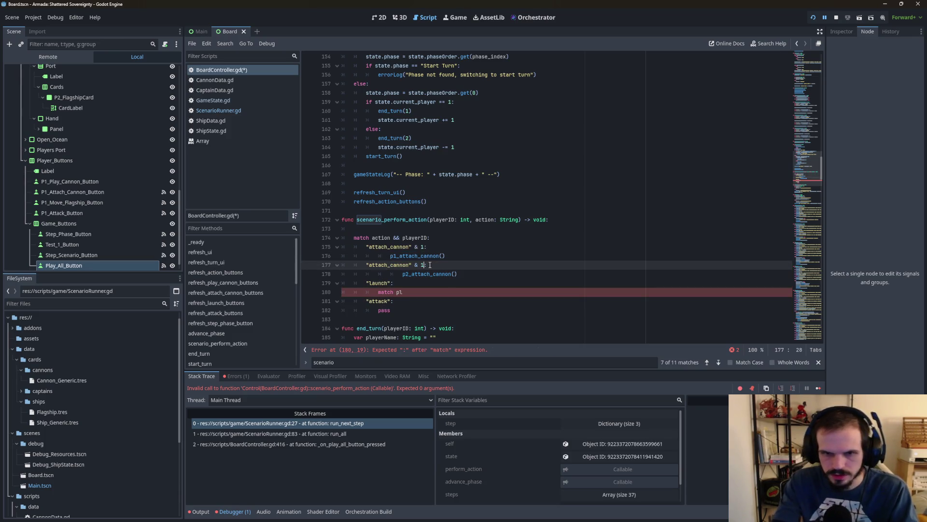
left_click(403, 274)
key("BackSpace")
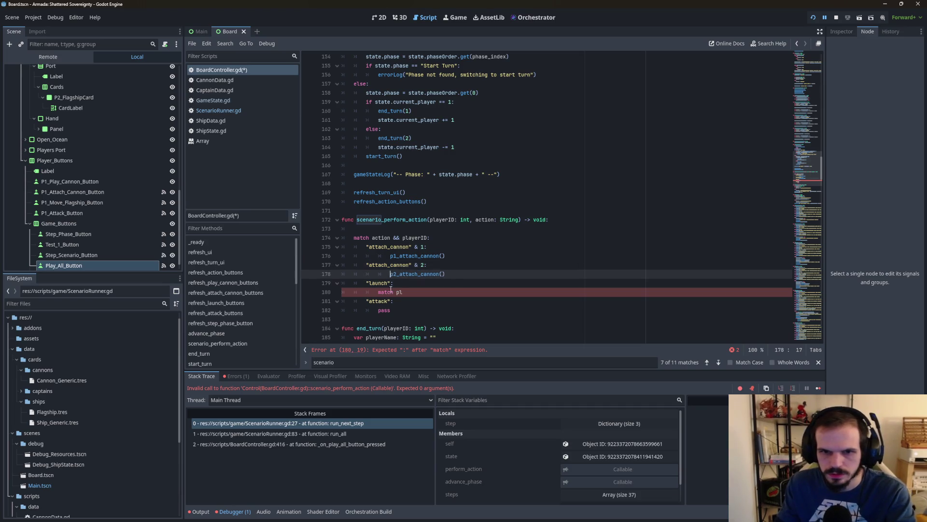
Add & 1 to the launch pattern and start a new line for its body.
left_click(481, 287)
type("& 1")
key("End")
key("Return")
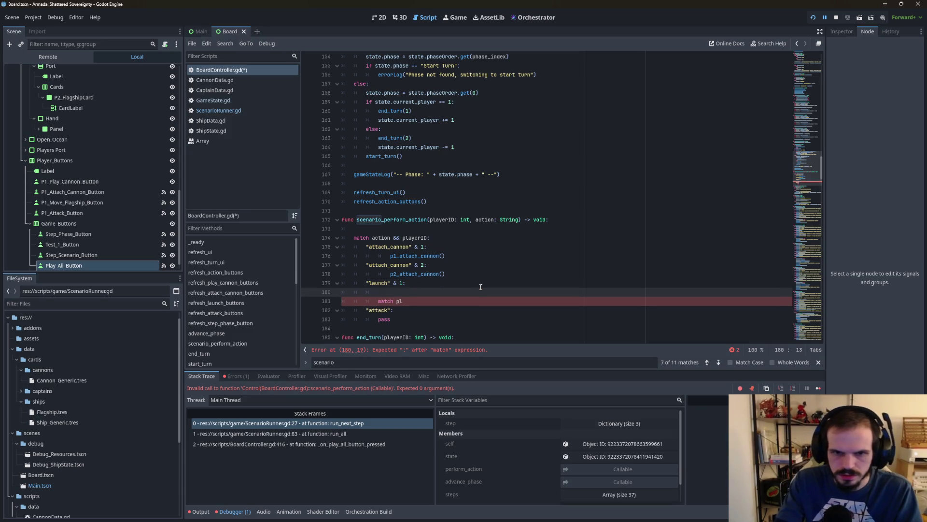
Delete the leftover match pl line, outdent the attach_cannon calls, and call p1_launch() under launch.
left_click_drag(407, 300, 378, 292)
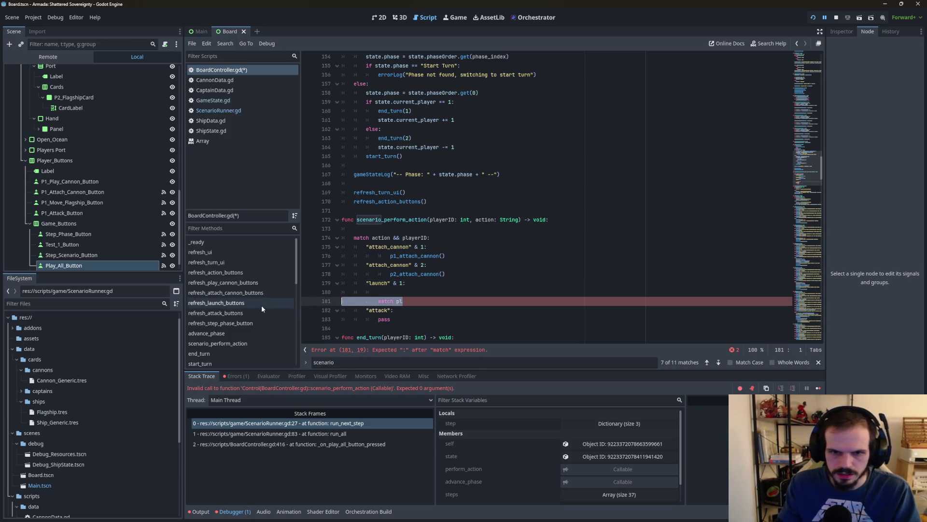
key("BackSpace")
left_click(411, 284)
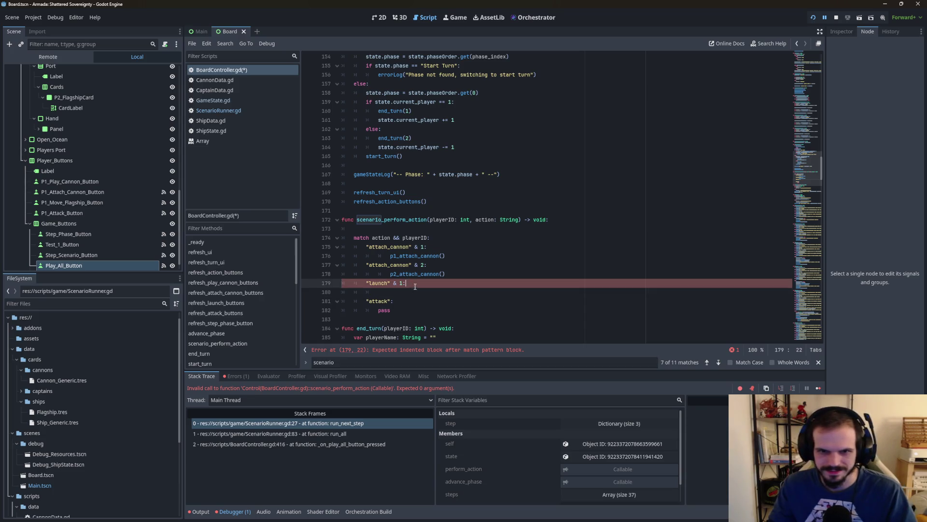
left_click(405, 291)
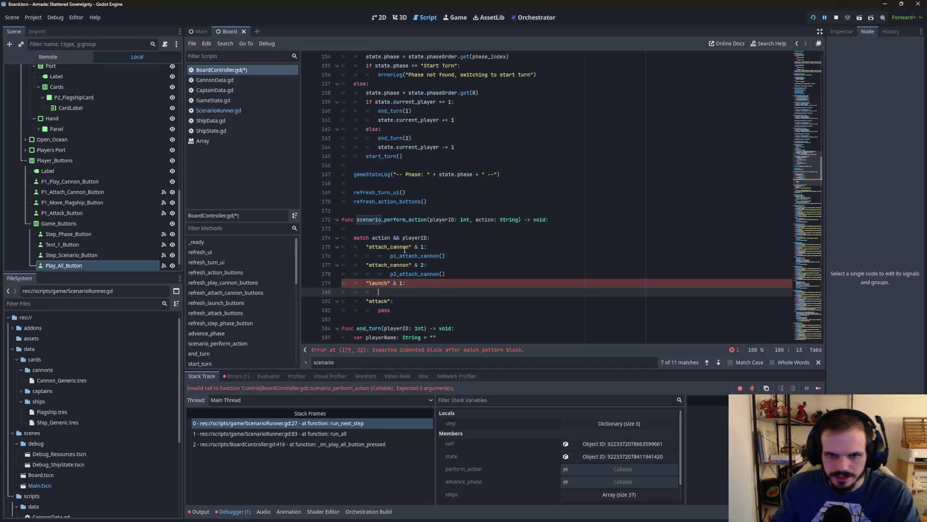
left_click(390, 256)
key("BackSpace")
left_click(390, 274)
key("BackSpace")
left_click(390, 291)
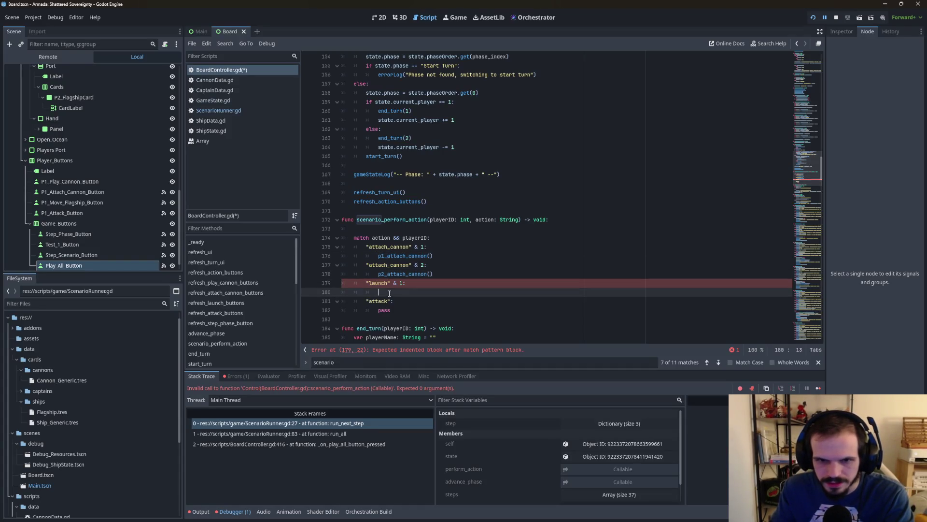
type("p1")
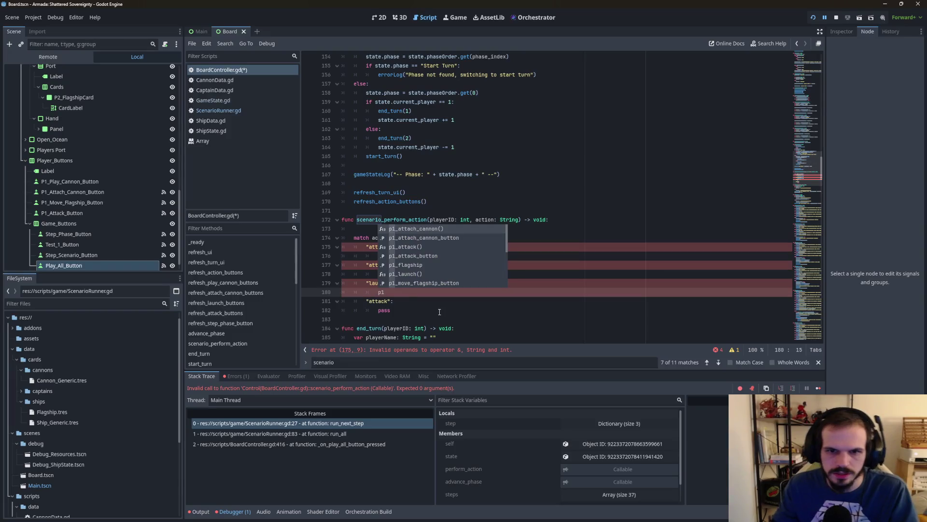
left_click(416, 274)
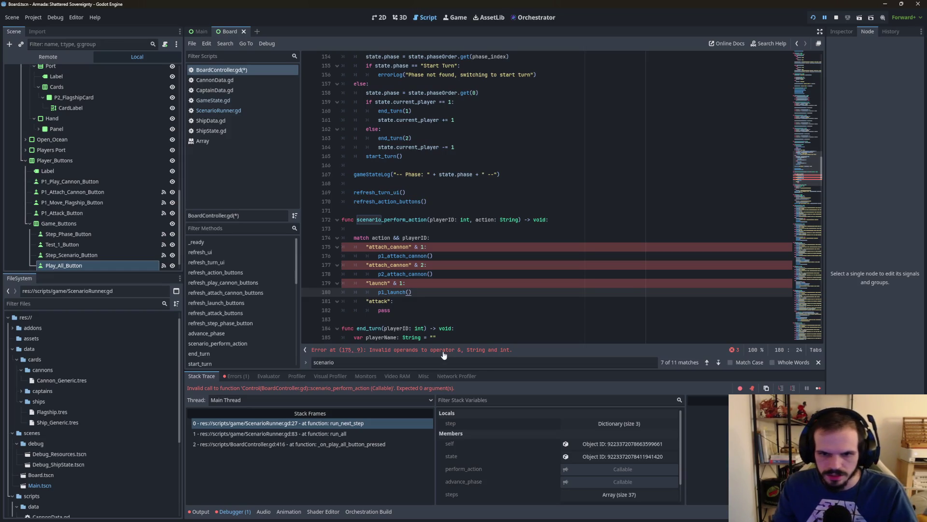
Change the & in the first attach_cannon pattern on line 175 to &&.
left_click(416, 246)
type("*")
key("BackSpace")
type("&")
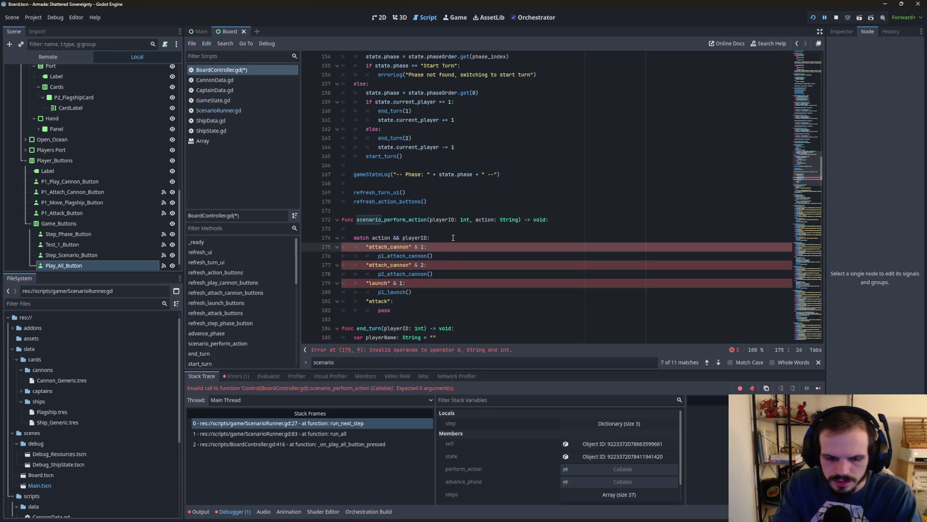
left_click(419, 264)
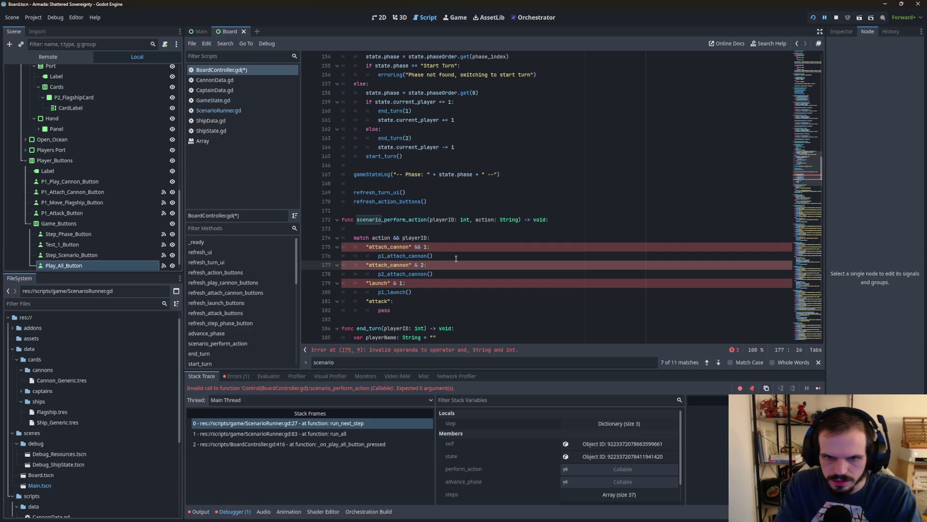
Use commas in the patterns so they read "attach_cannon", 1 and "attach_cannon", 2.
left_click(421, 248)
key("BackSpace")
key("BackSpace")
key("BackSpace")
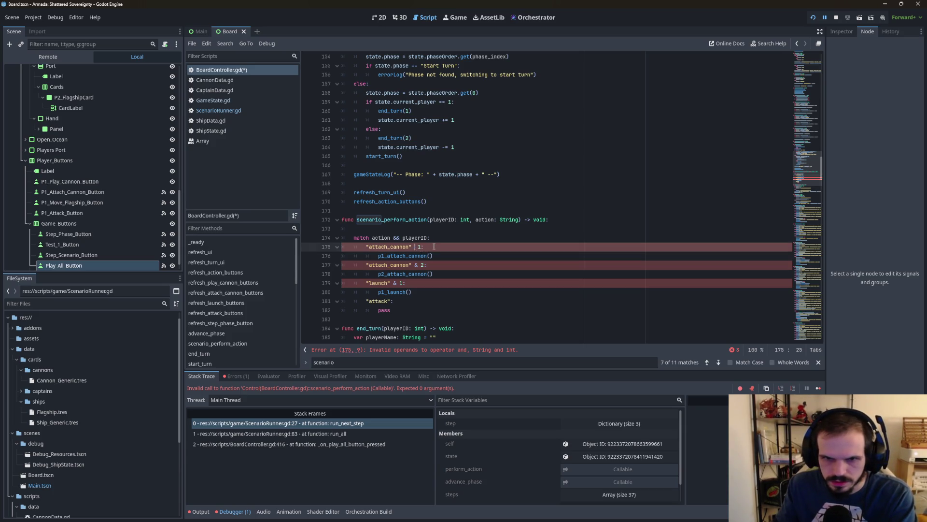
type(",")
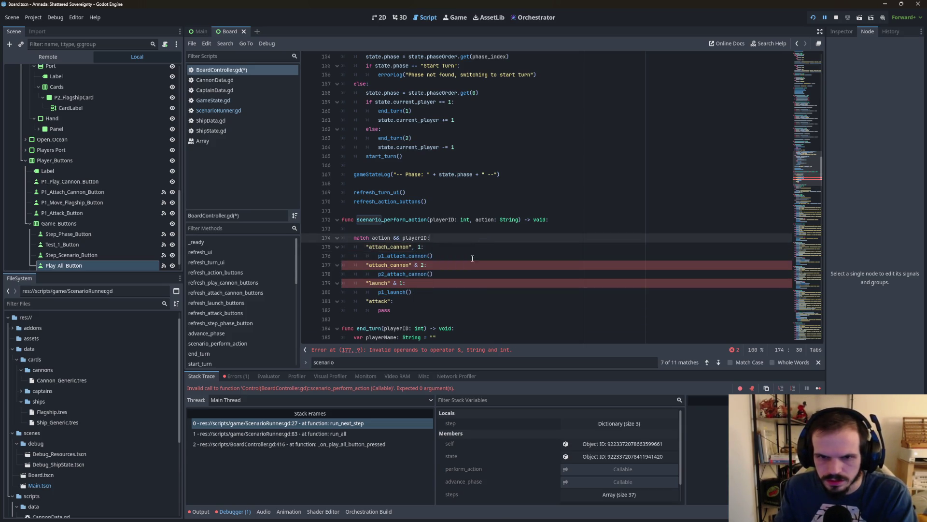
left_click(425, 274)
left_click(412, 266)
key("Delete")
key("Delete")
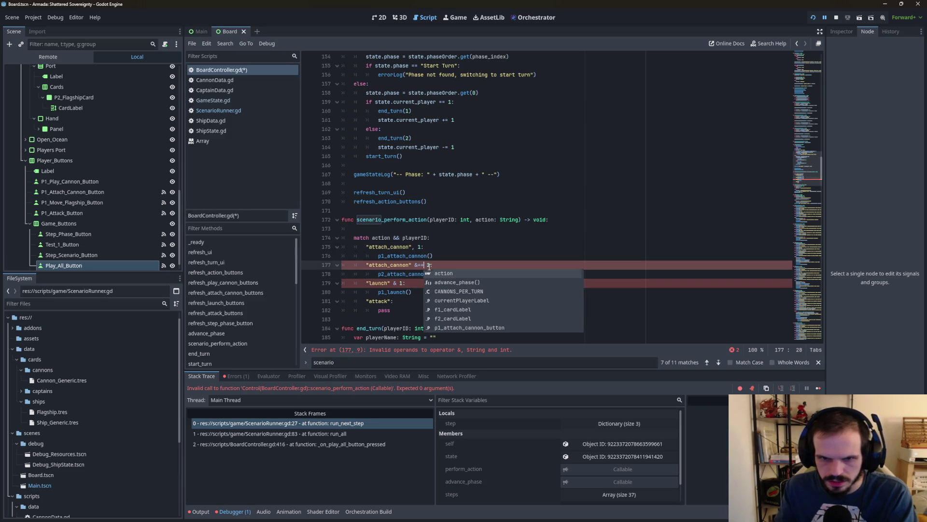
type(",")
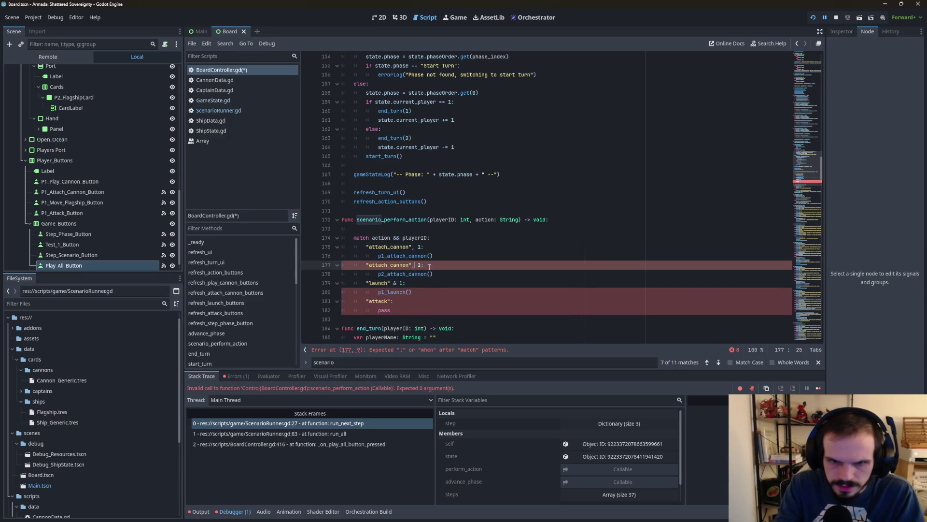
left_click(432, 238)
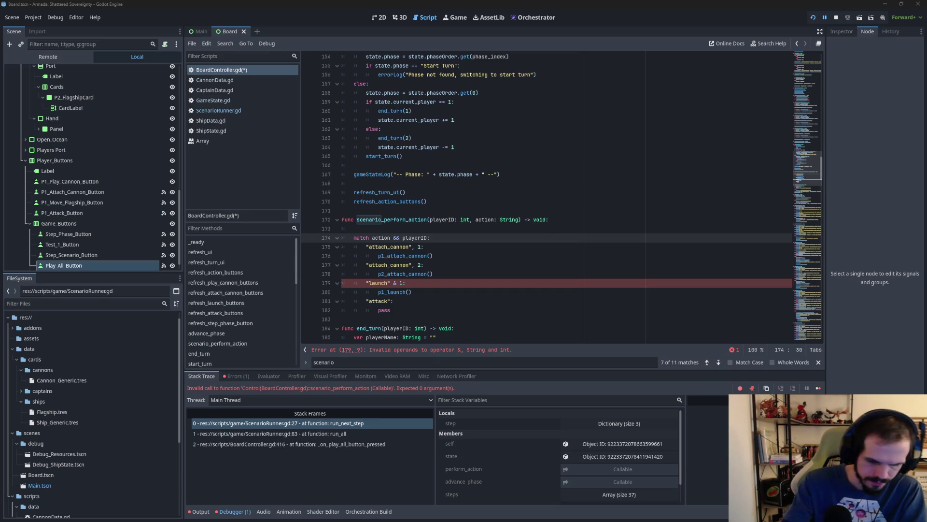
double_click(362, 237)
right_click(361, 237)
key("Escape")
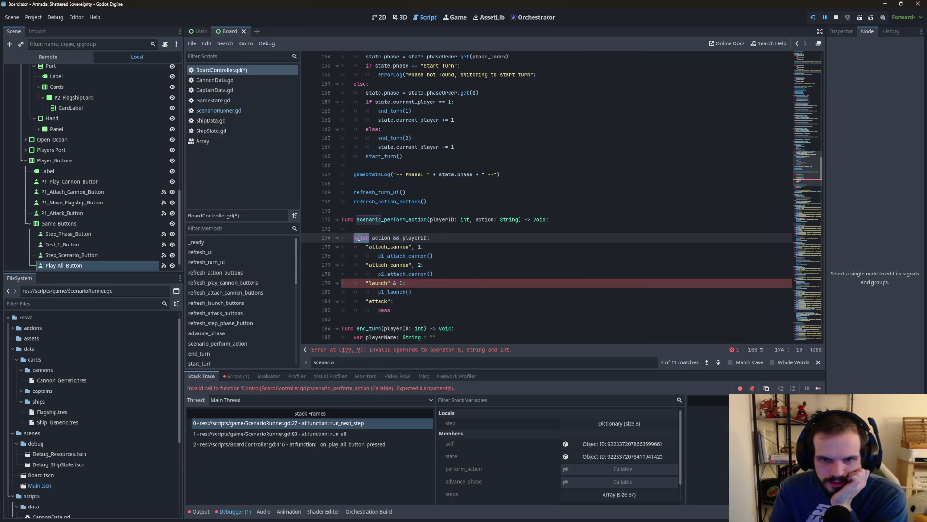
right_click(362, 238)
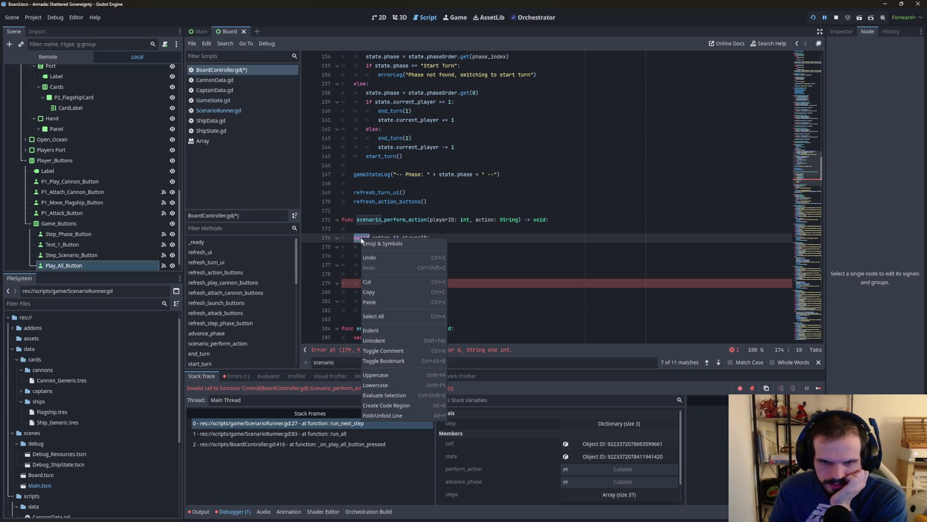
key("Escape")
left_click(402, 247)
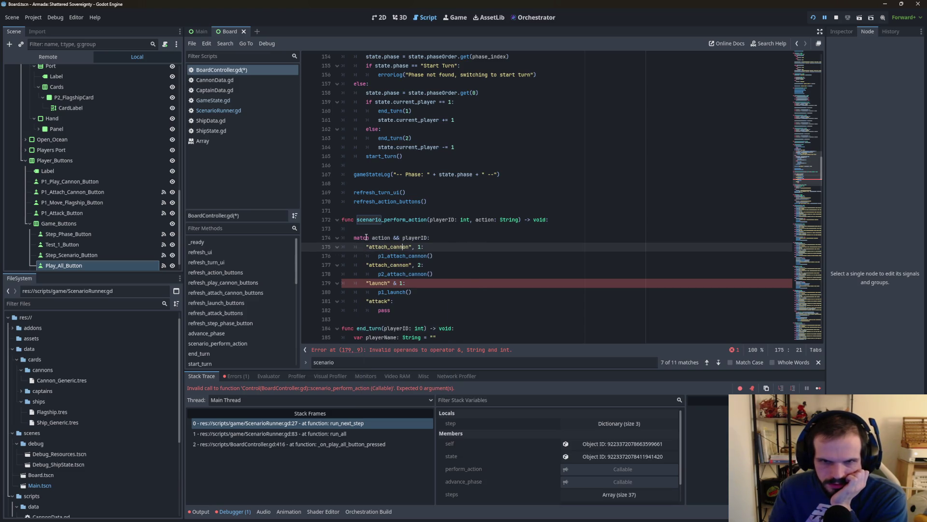
left_click(364, 237)
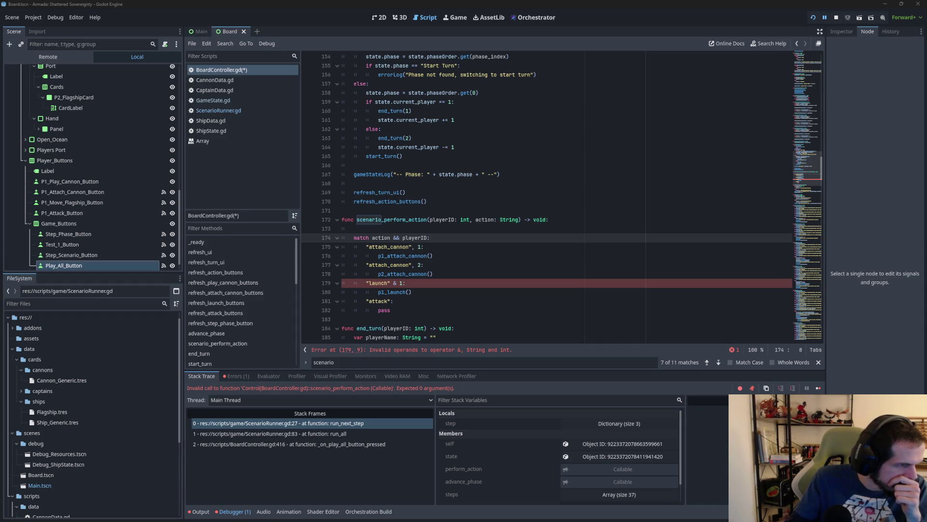
left_click_drag(354, 238, 428, 237)
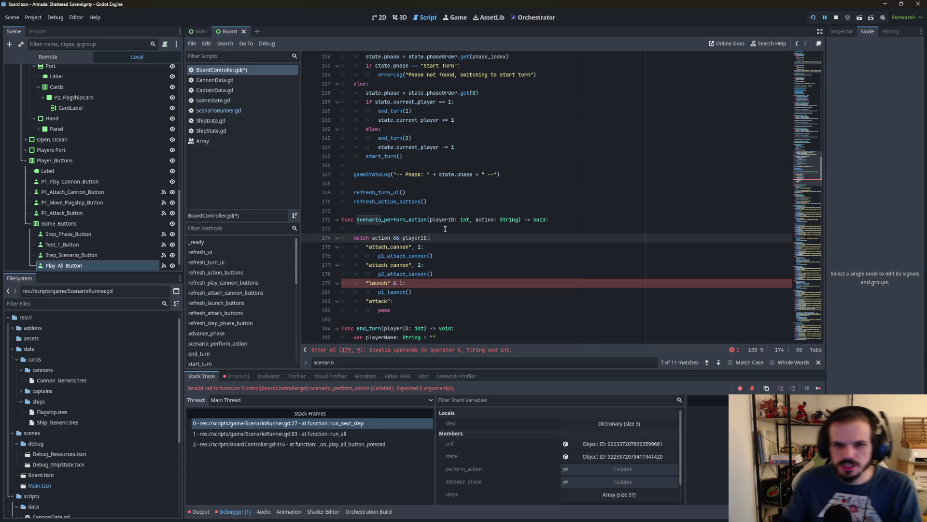
Swap the commas back to & and undo to the version with attach_cannon's nested match playerID.
left_click(482, 337)
left_click(415, 264)
key("BackSpace")
type("&&")
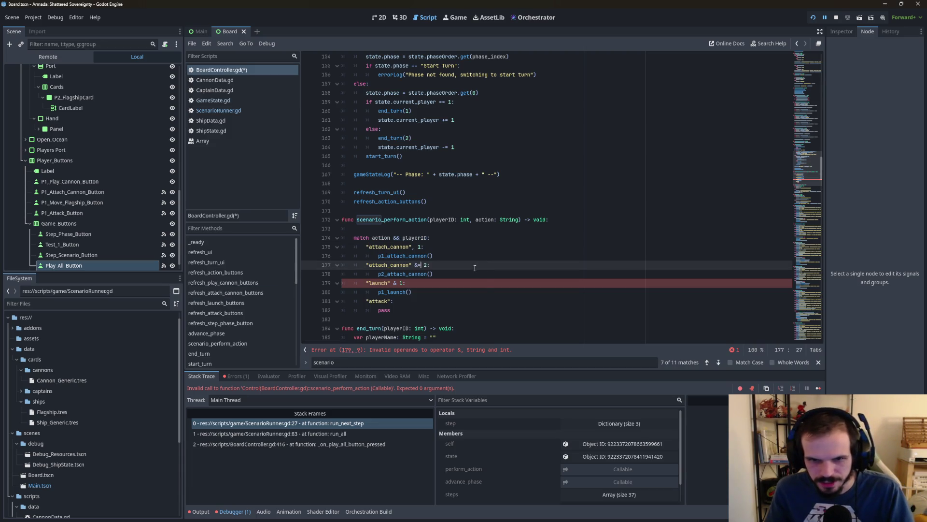
left_click(415, 247)
key("BackSpace")
type("&")
key("ctrl+z")
key("ctrl+z")
key("ctrl+z")
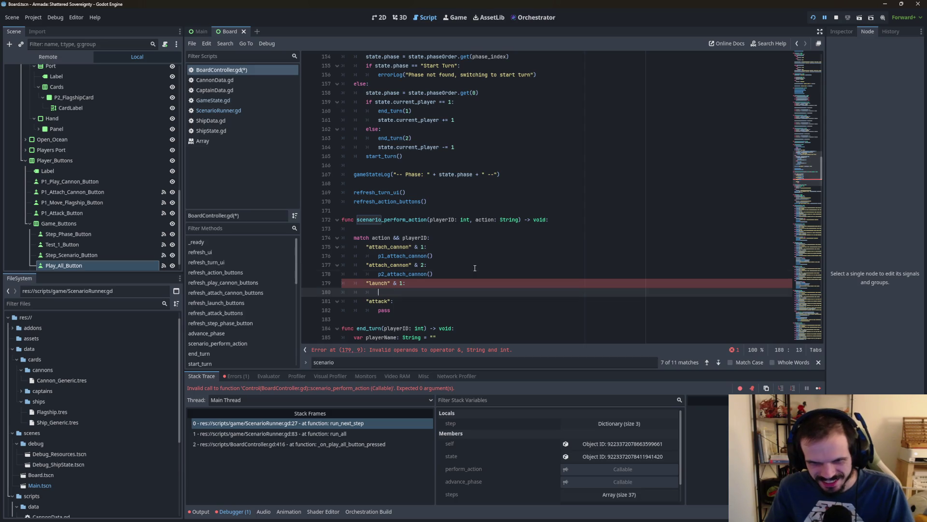
key("ctrl+z")
key("ctrl+z")
key("ctrl+z")
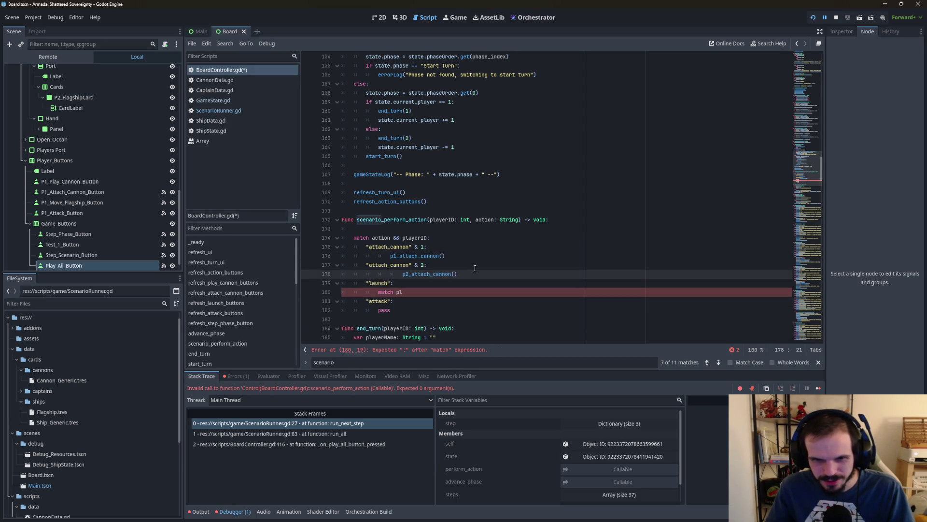
key("ctrl+z")
key("ctrl+z")
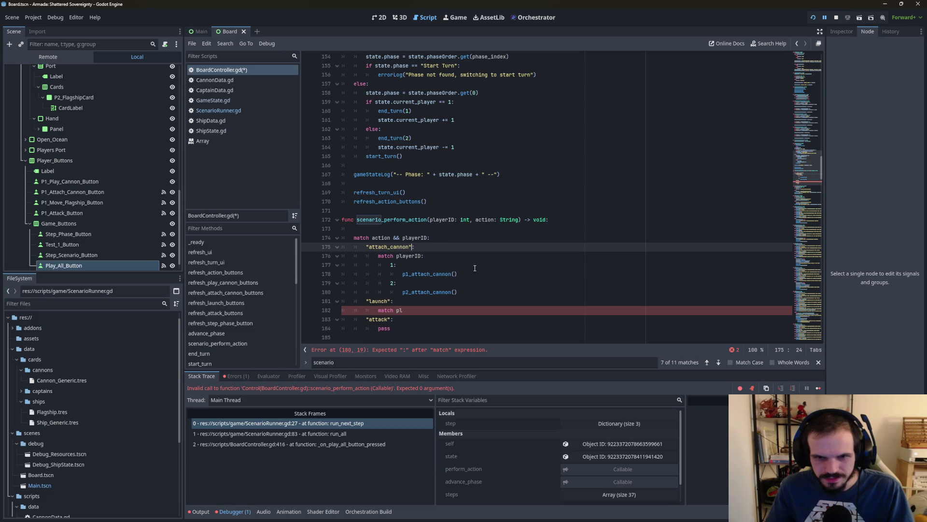
Finish the launch case's match playerID, calling p1_launch() for 1 and p2_launch() for 2.
scroll(474, 268, "down", 3)
left_click(481, 227)
type("yerID")
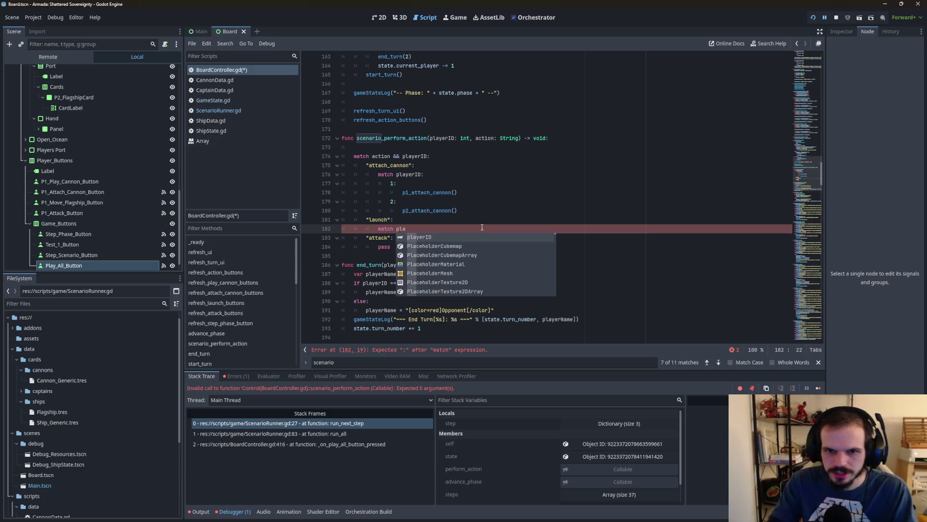
type(":")
key("Return")
type("1:")
key("Return")
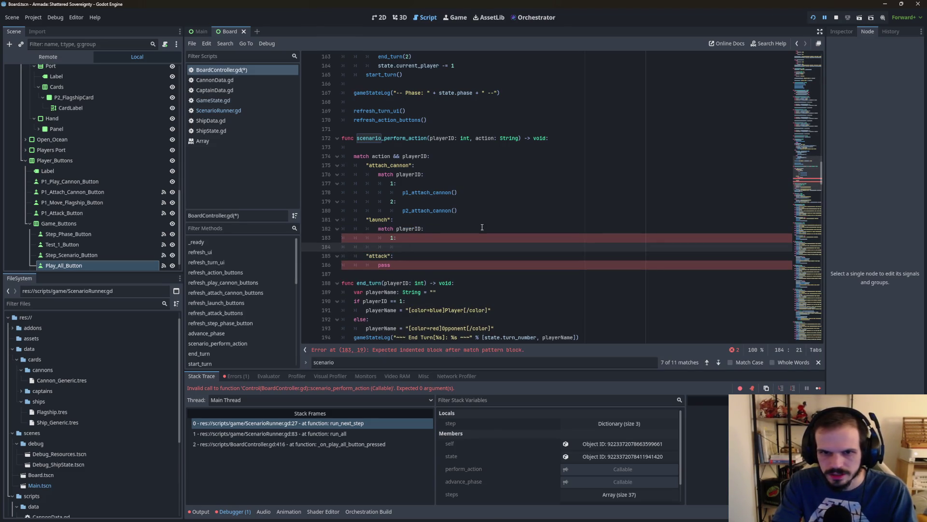
type("p1")
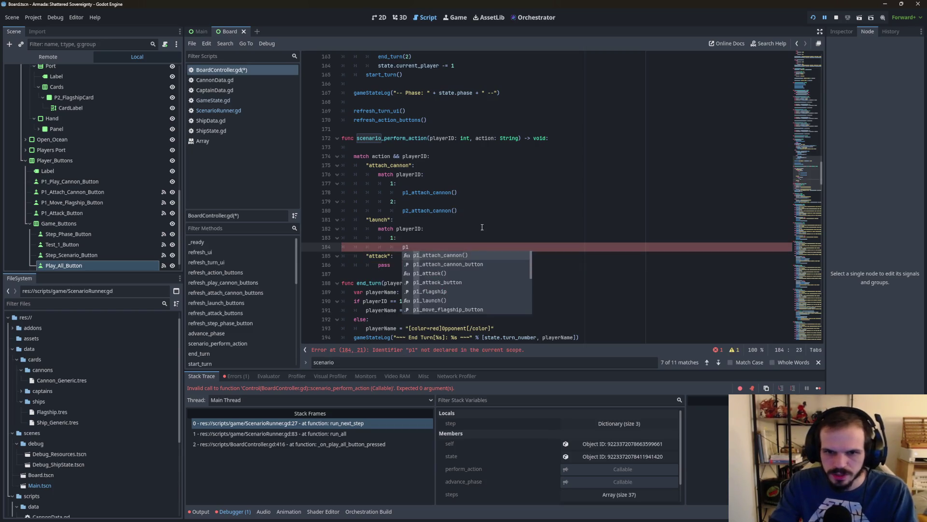
key("Return")
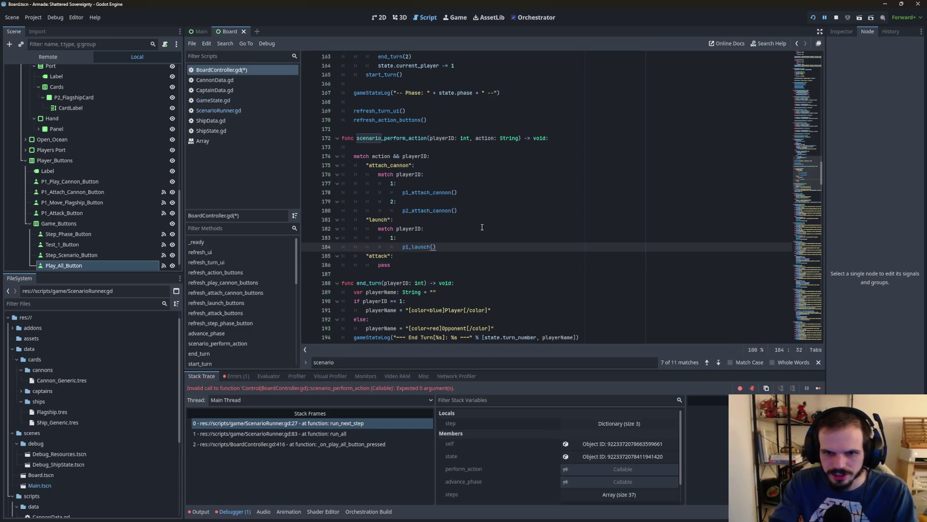
key("Return")
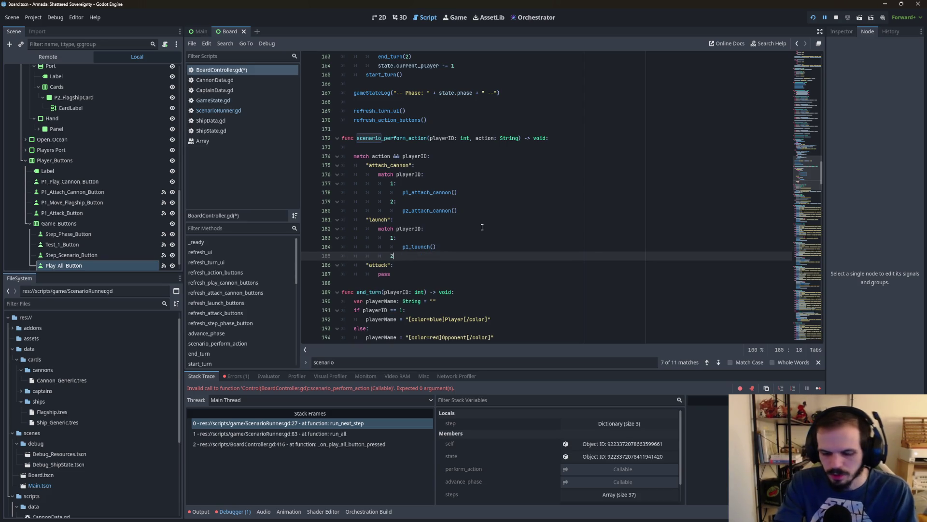
type(":")
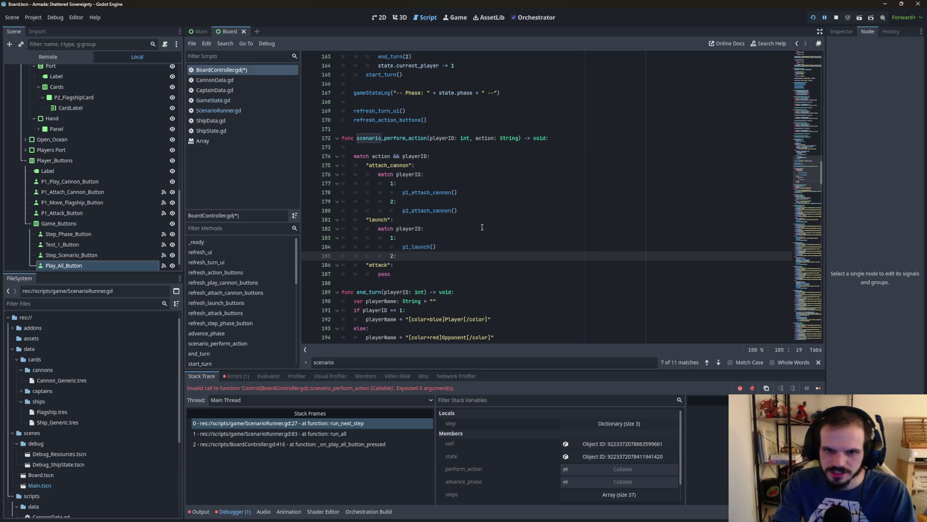
key("Return")
type("p2")
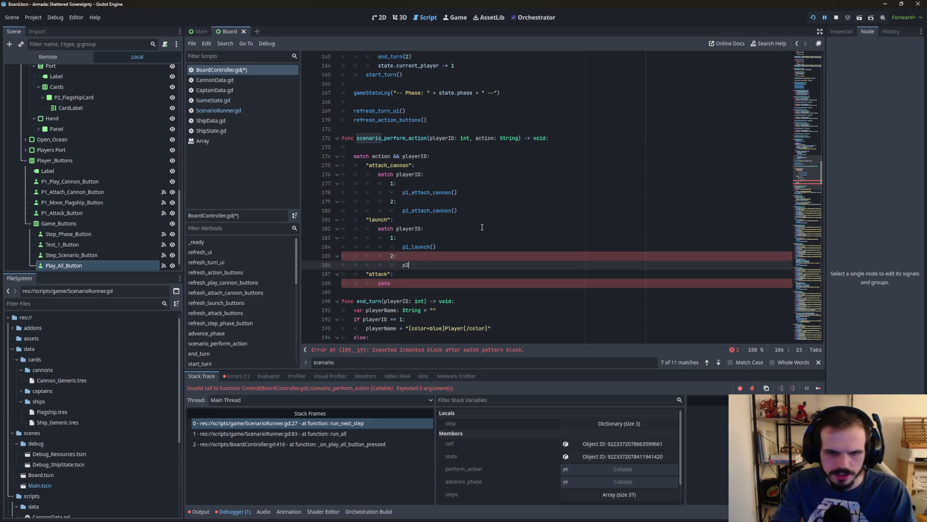
key("Down")
key("Down")
key("Down")
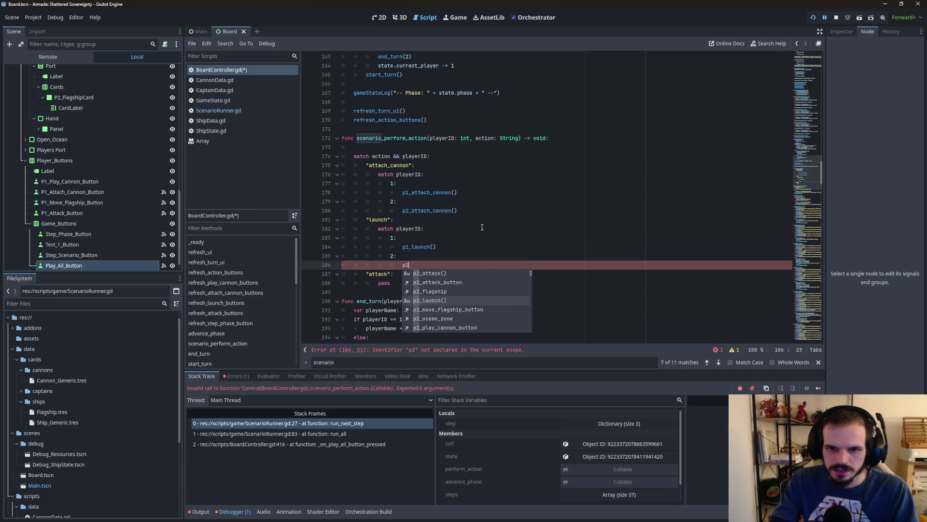
key("Return")
key("Down")
key("Down")
Replace attack's pass with match playerID calling p1_attack() for 1 and p2_attack() for 2.
key("BackSpace")
key("BackSpace")
key("BackSpace")
type("at")
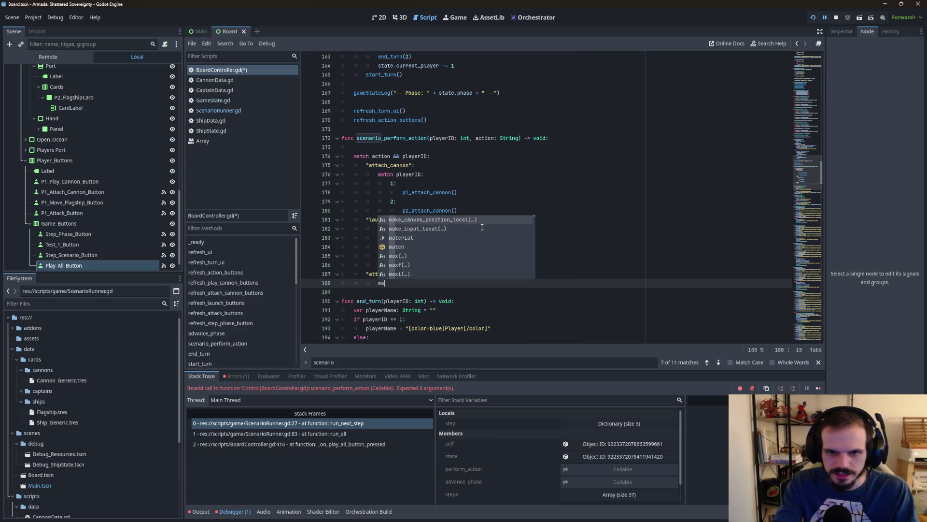
type("ch p")
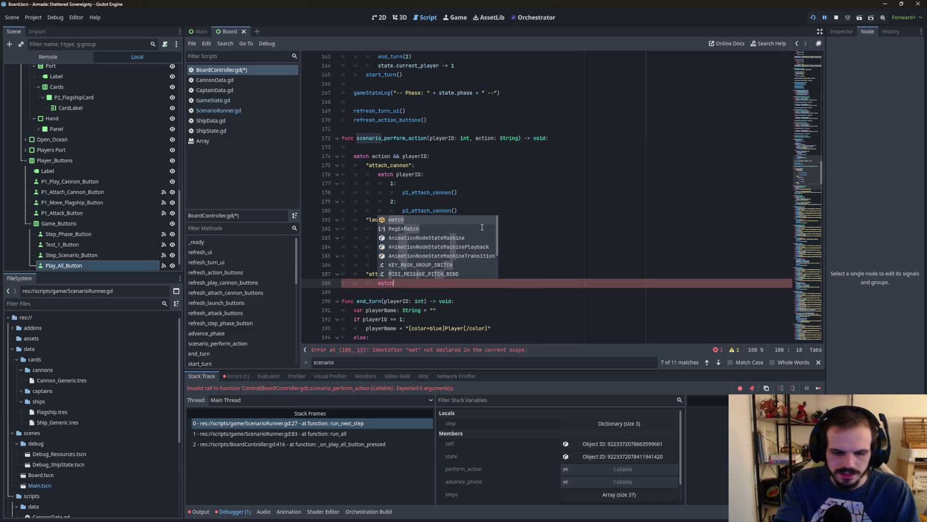
type("layerID:")
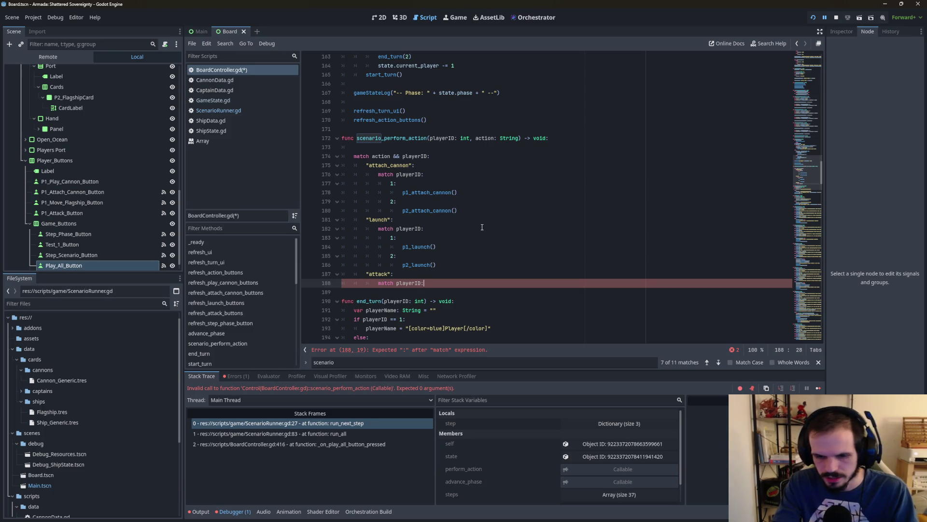
key("Return")
type("1:")
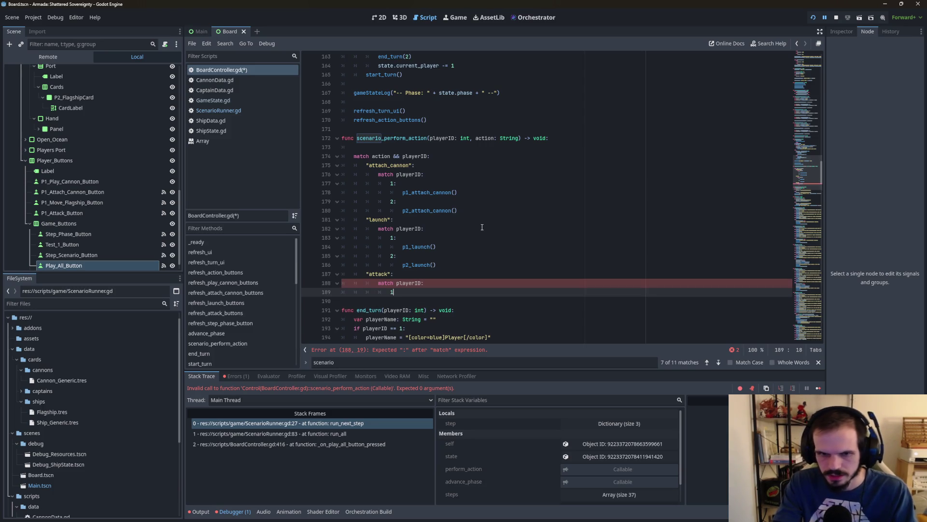
key("Return")
type("p1")
key("Down")
key("Down")
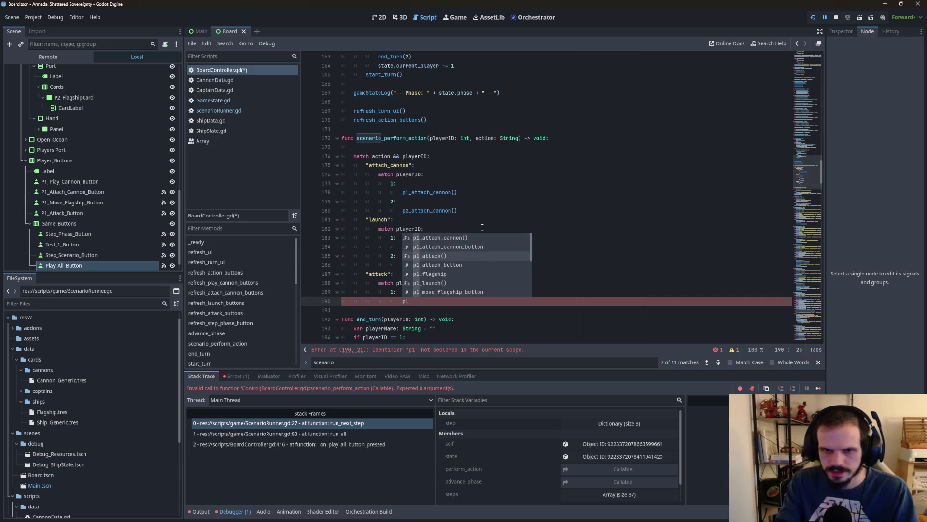
key("Return")
key("Return")
type("2:")
key("Return")
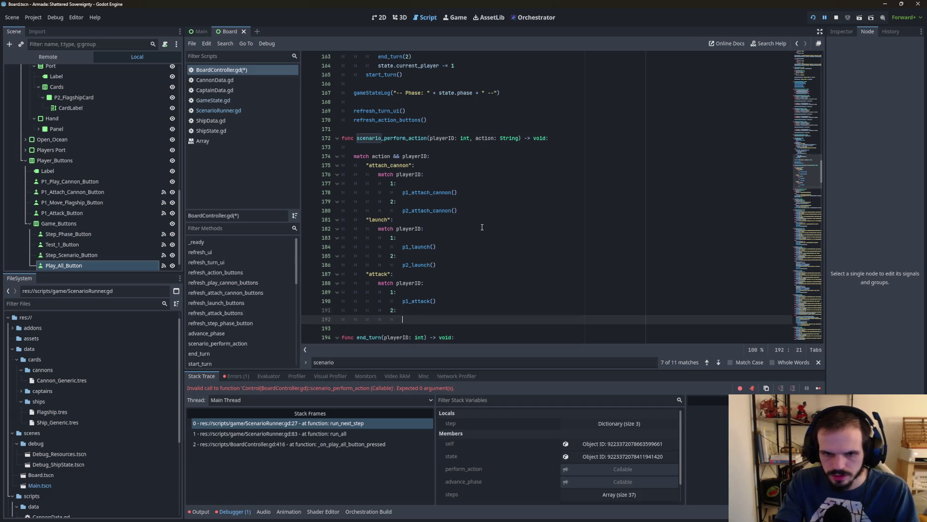
type("p2")
key("Down")
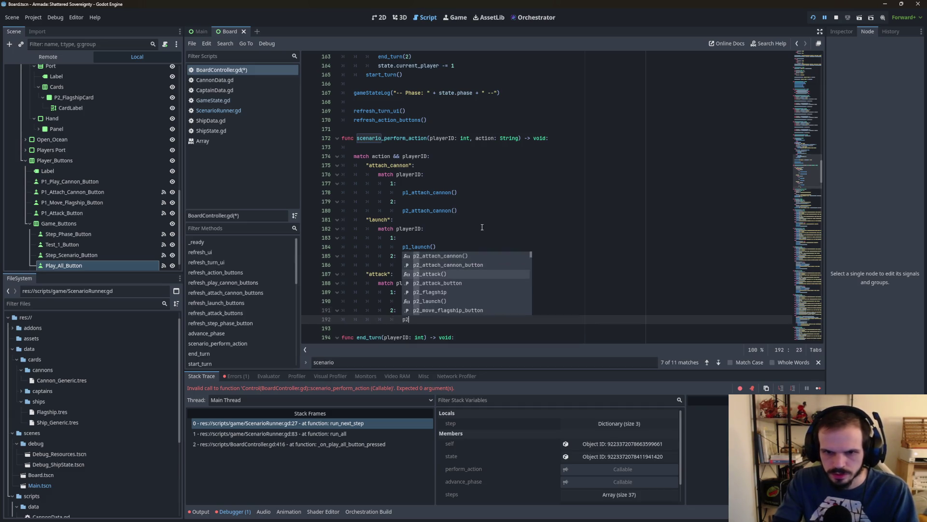
key("Return")
triple_click(482, 201)
scroll(482, 198, "down", 3)
scroll(498, 212, "up", 2)
left_click(513, 236)
scroll(522, 252, "up", 8)
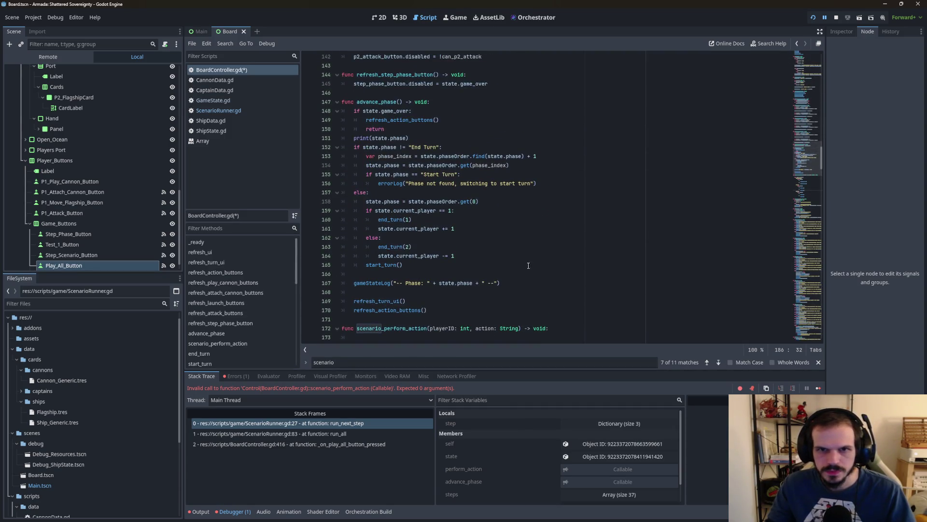
scroll(528, 265, "up", 20)
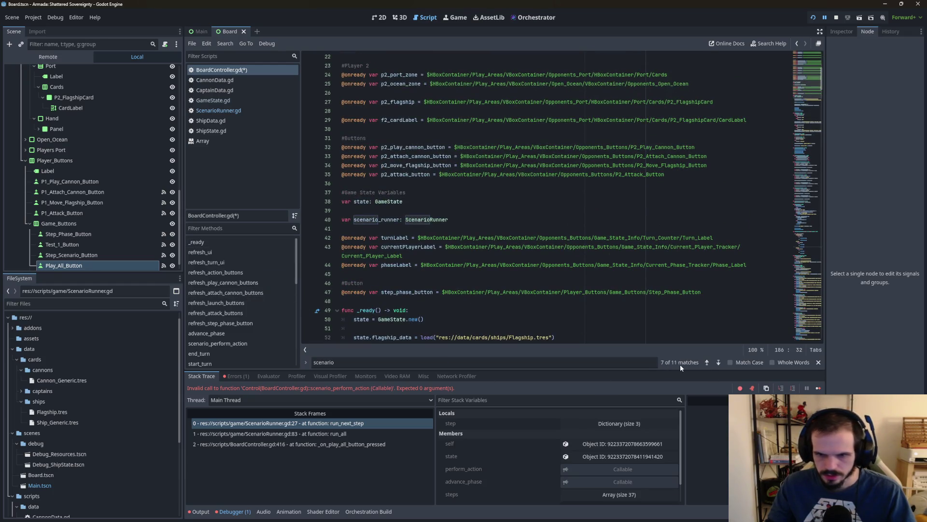
left_click(707, 362)
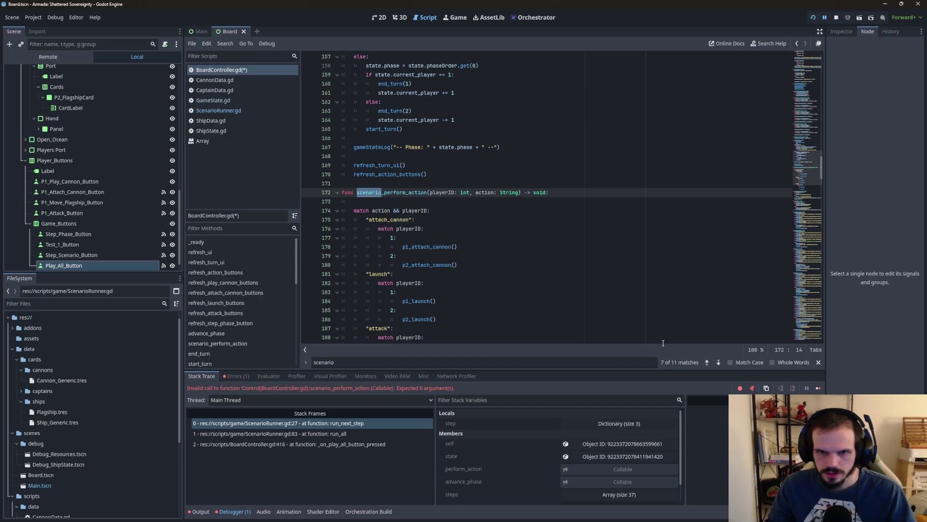
left_click(707, 362)
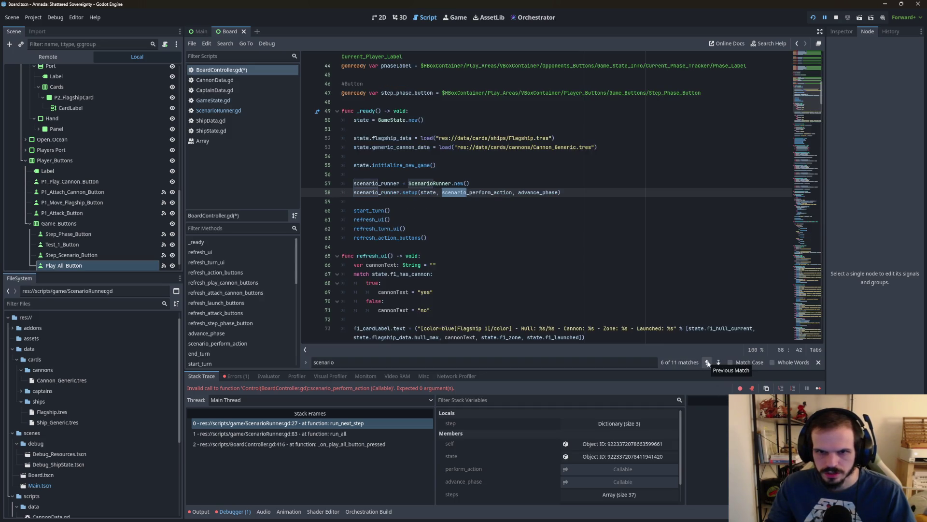
left_click(647, 146)
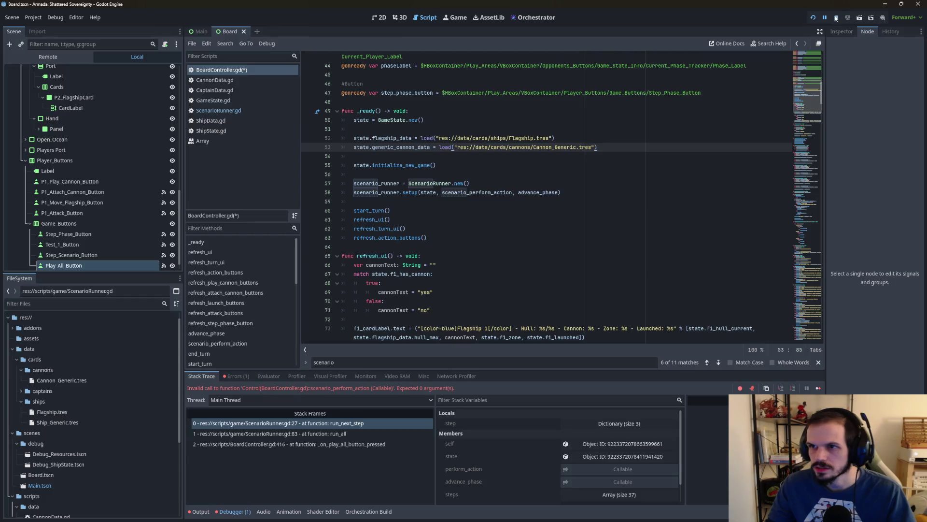
left_click(836, 18)
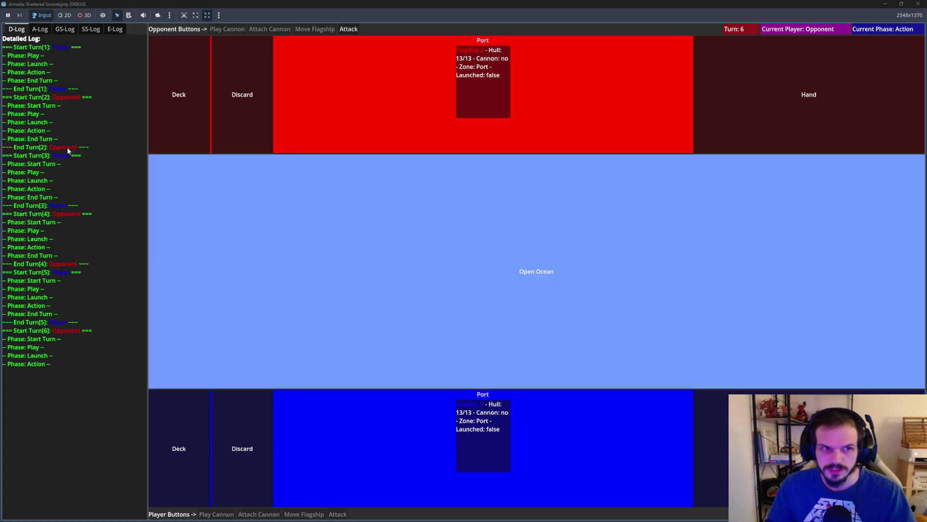
Review the A-Log, GS-Log, SS-Log, E-Log and D-Log tabs, then minimize the game window.
left_click(41, 30)
left_click(65, 30)
left_click(92, 32)
left_click(115, 30)
left_click(65, 30)
left_click(16, 30)
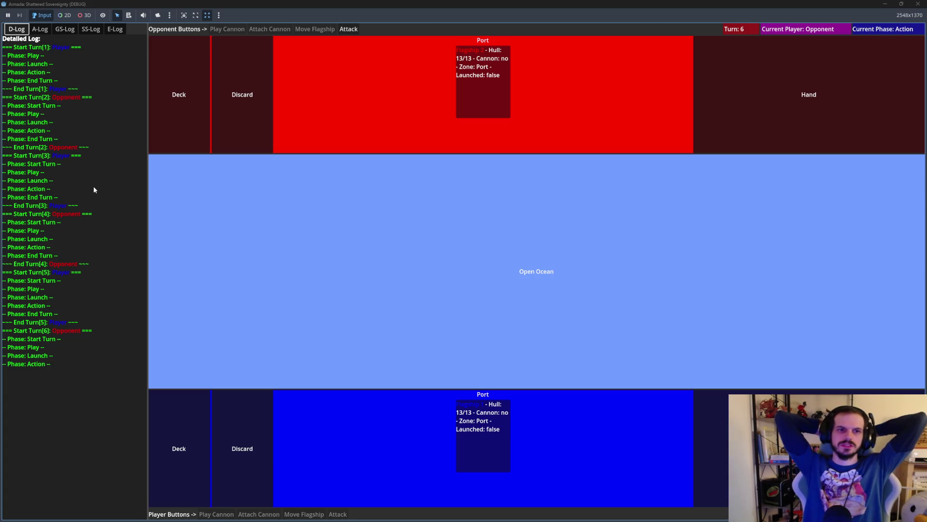
left_click(879, 7)
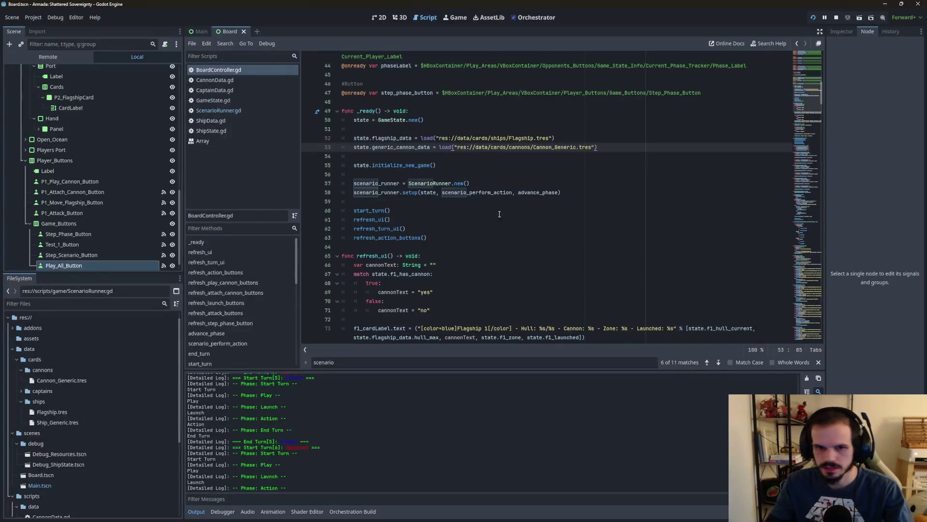
scroll(455, 216, "down", 5)
scroll(455, 213, "up", 5)
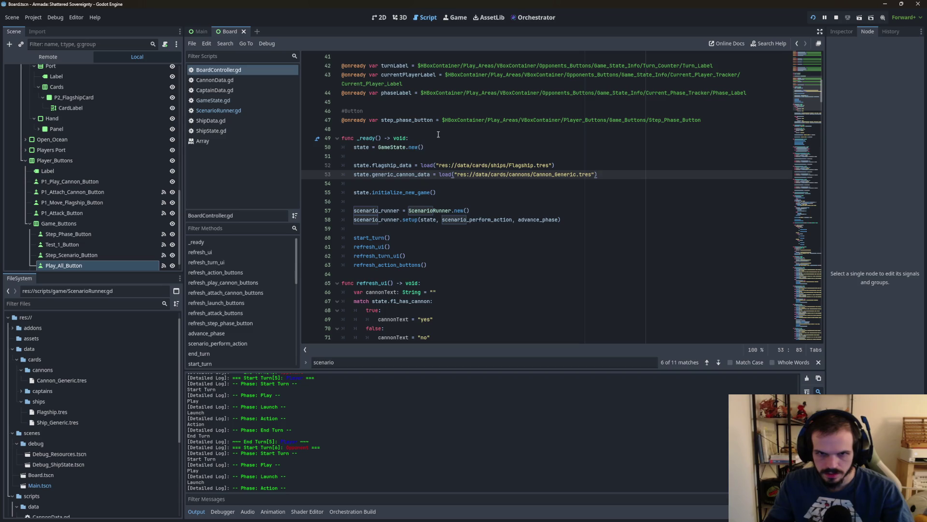
scroll(448, 188, "down", 6)
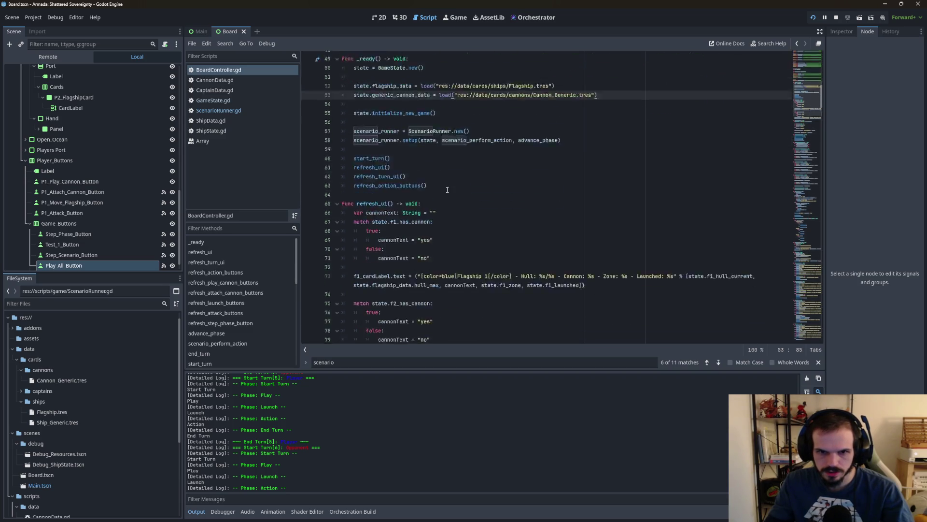
scroll(447, 190, "down", 1)
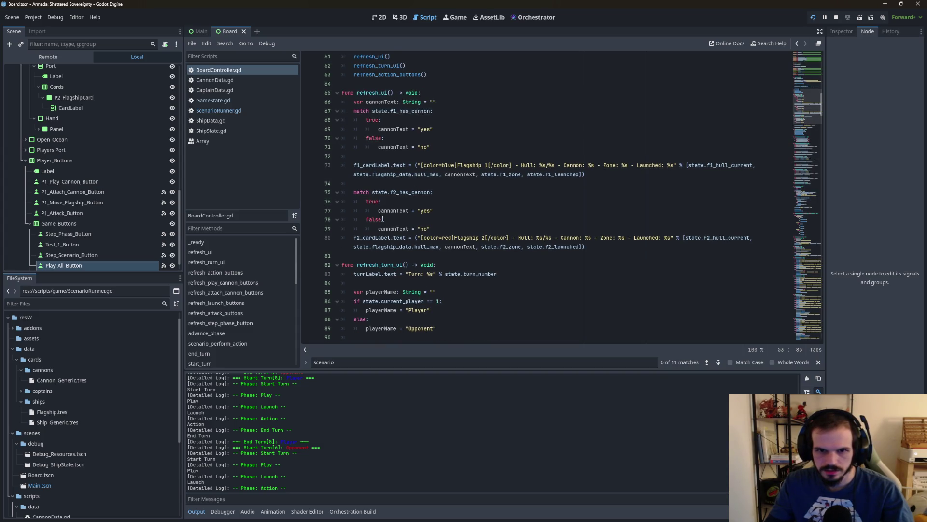
left_click(717, 364)
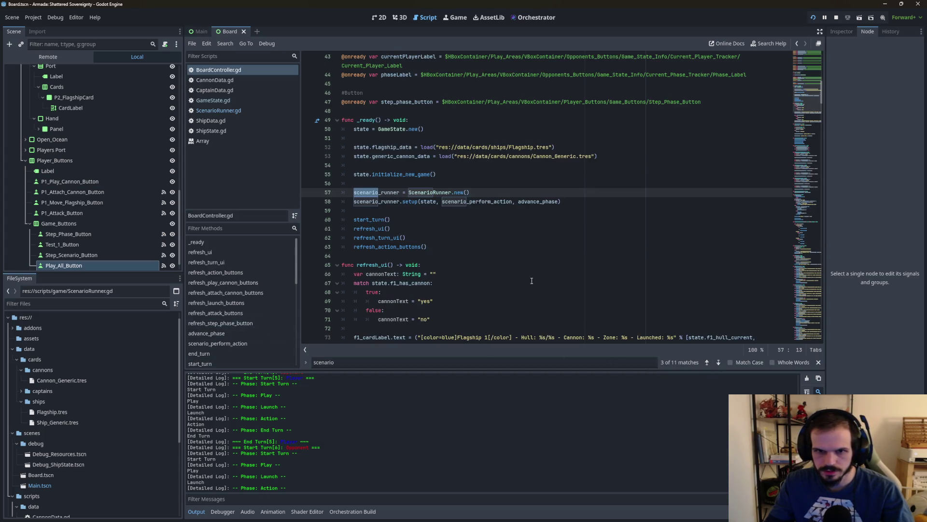
left_click(719, 363)
left_click(719, 363)
left_click(719, 363)
left_click(719, 363)
scroll(501, 262, "down", 4)
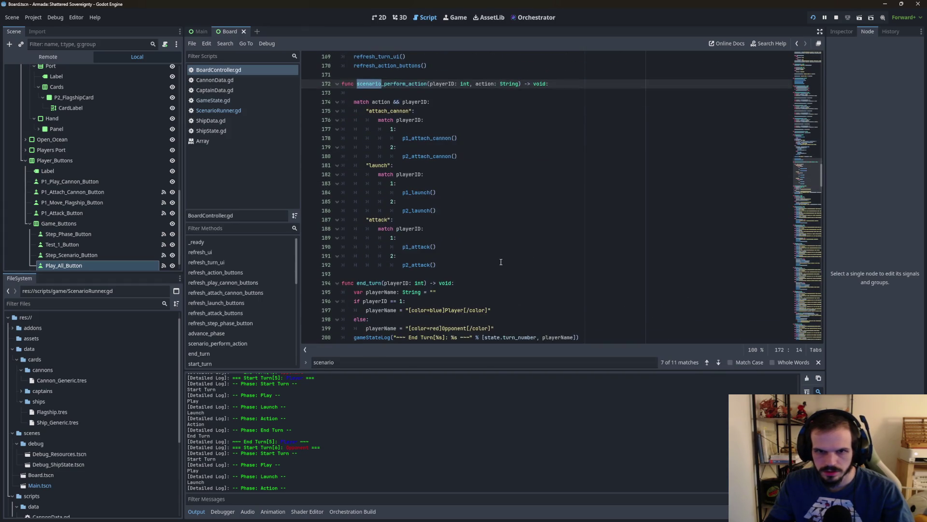
scroll(501, 262, "up", 1)
left_click(449, 293)
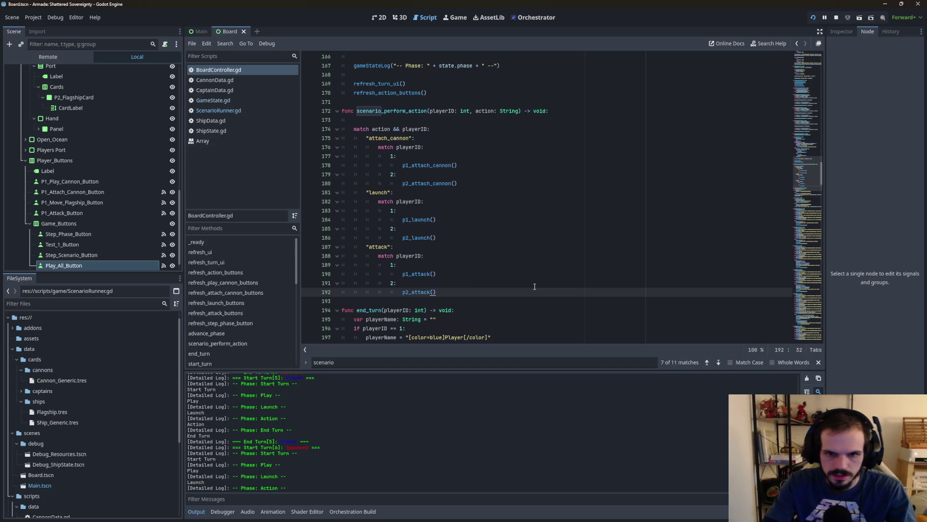
Add an errorLog("test") call as the last line of scenario_perform_action.
key("Return")
key("BackSpace")
key("BackSpace")
key("BackSpace")
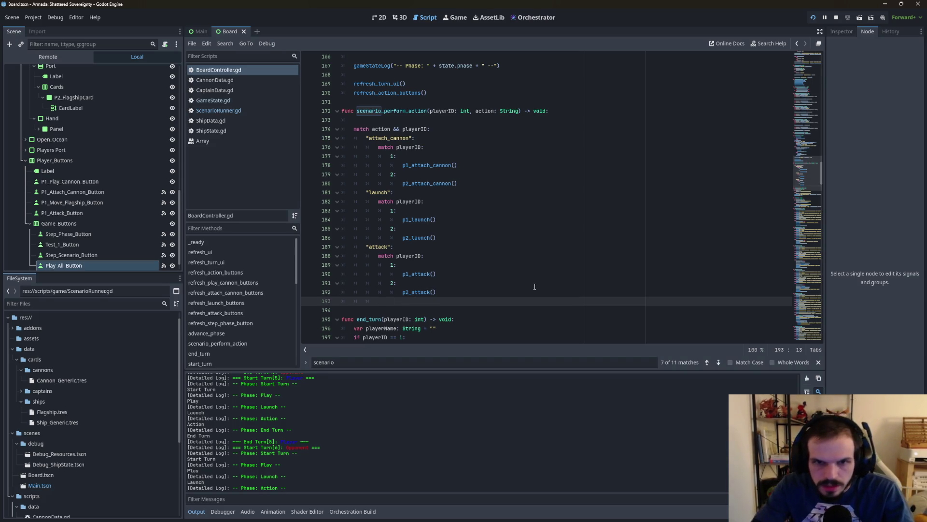
key("Return")
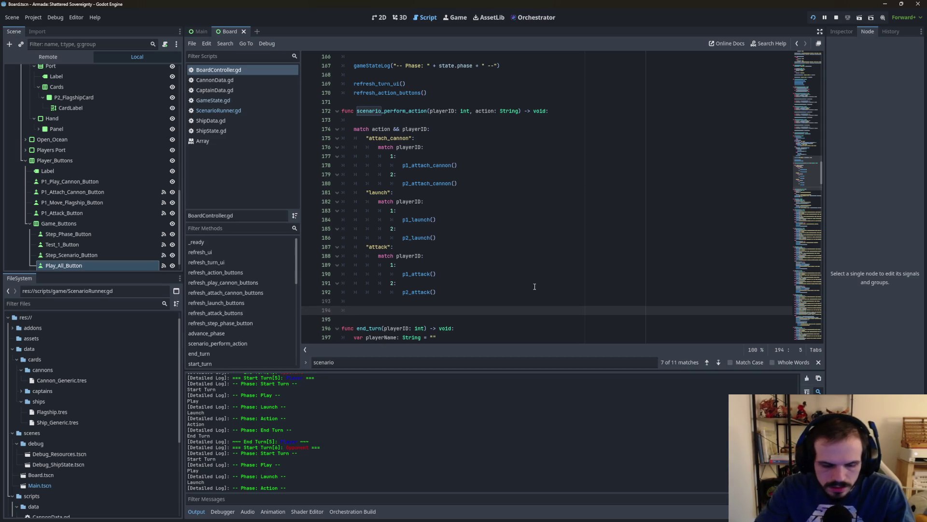
type("er")
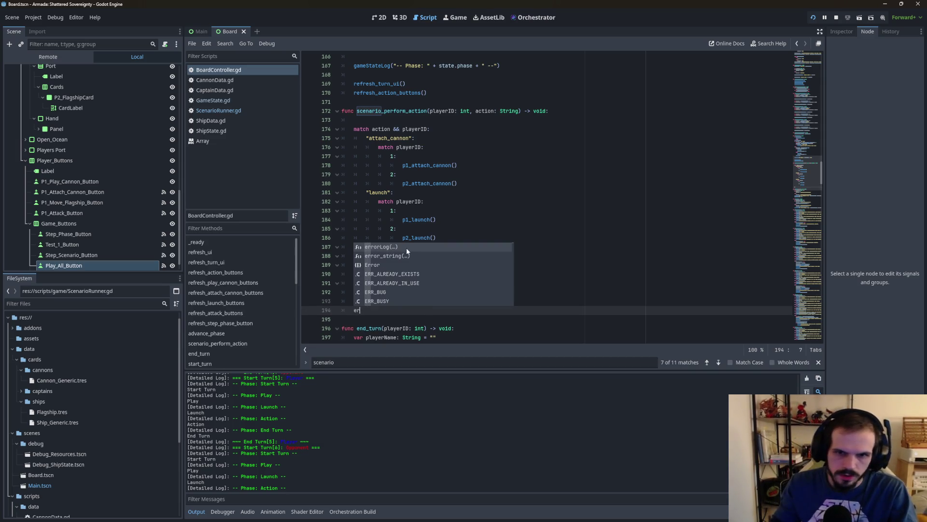
key("Return")
type("\"test\"")
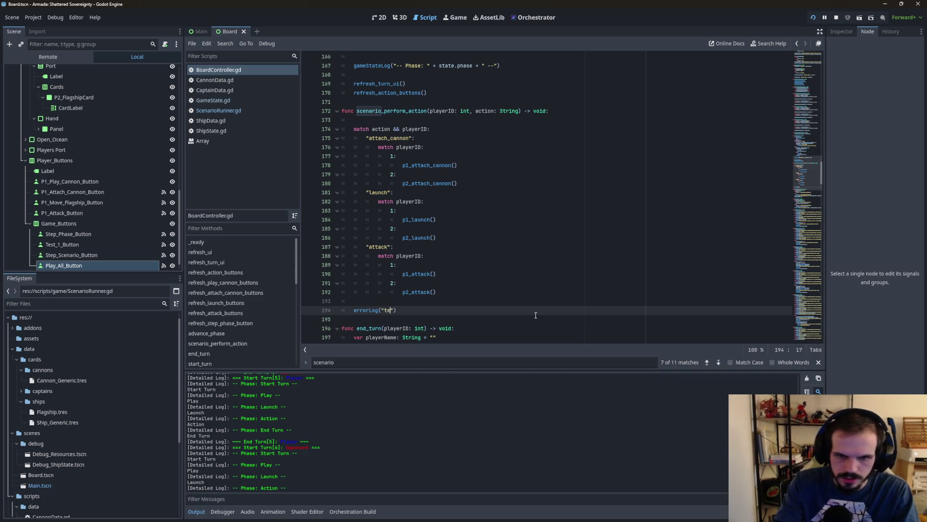
Rerun the project and play all scenario steps through to turn 6.
left_click(546, 280)
left_click(813, 17)
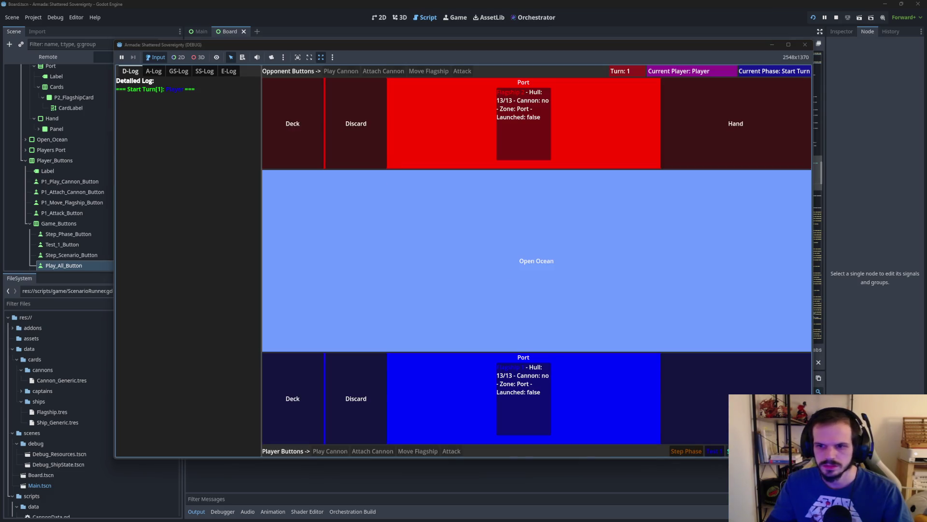
left_click(713, 451)
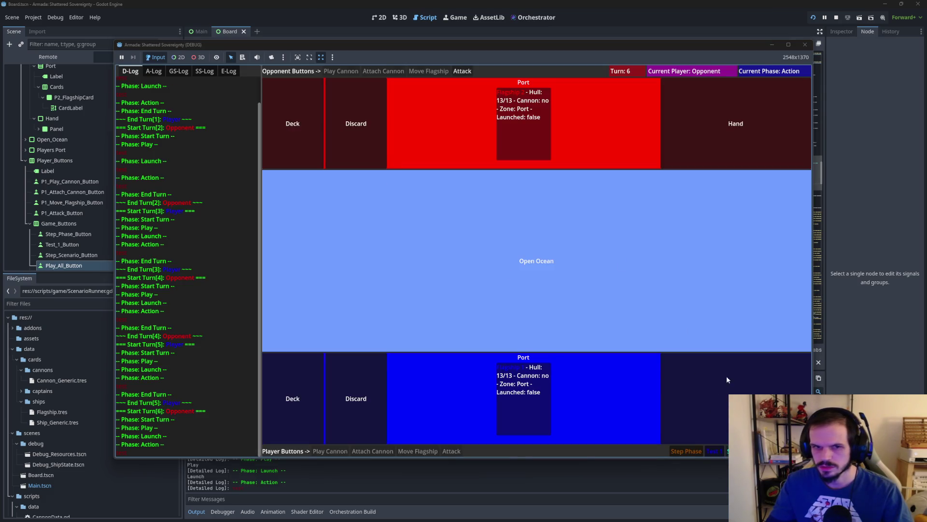
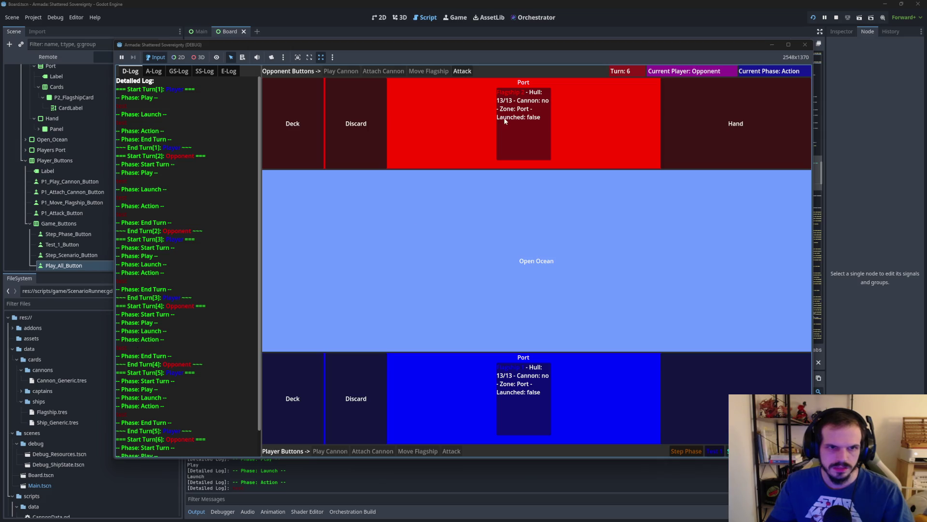
Stop the running board-scene test game and return to BoardController.gd.
scroll(239, 188, "down", 1)
scroll(238, 189, "up", 1)
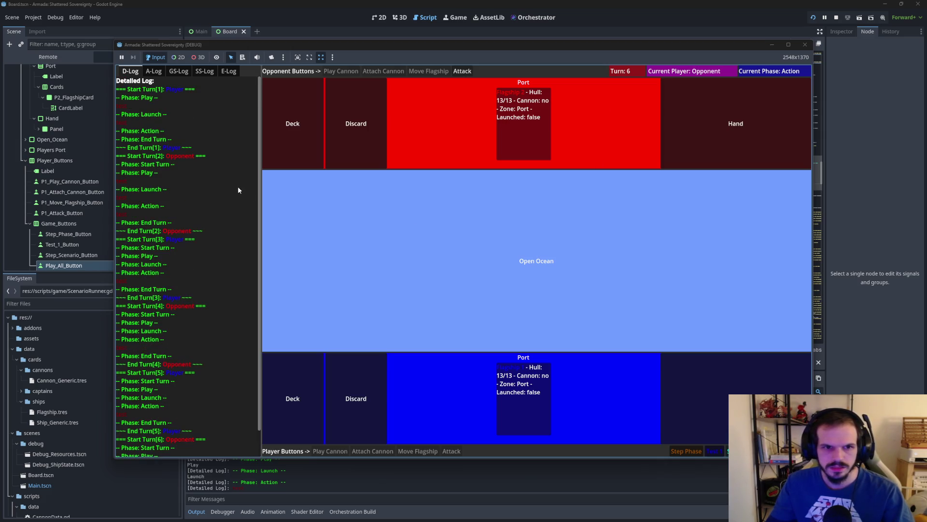
left_click(804, 45)
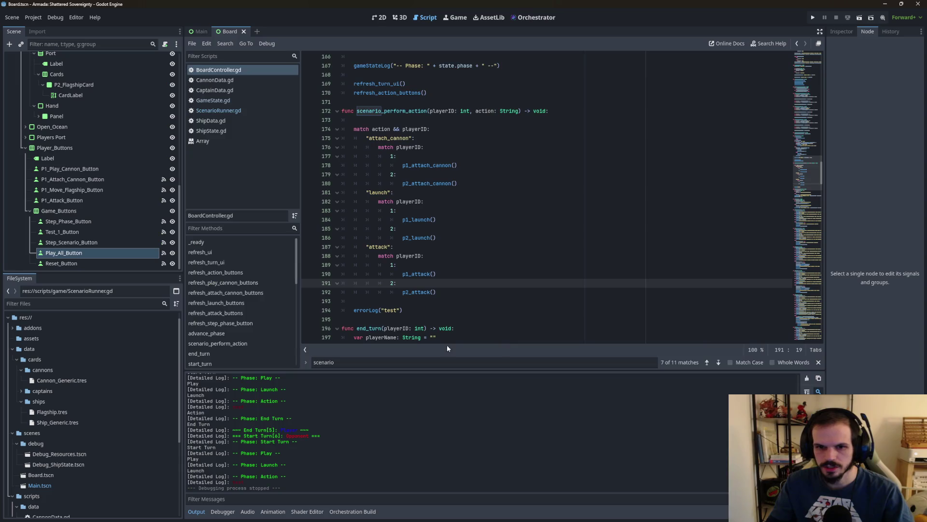
Delete the errorLog("test") line and open blank lines above the match statement.
left_click(422, 311)
key("ctrl+shift+k")
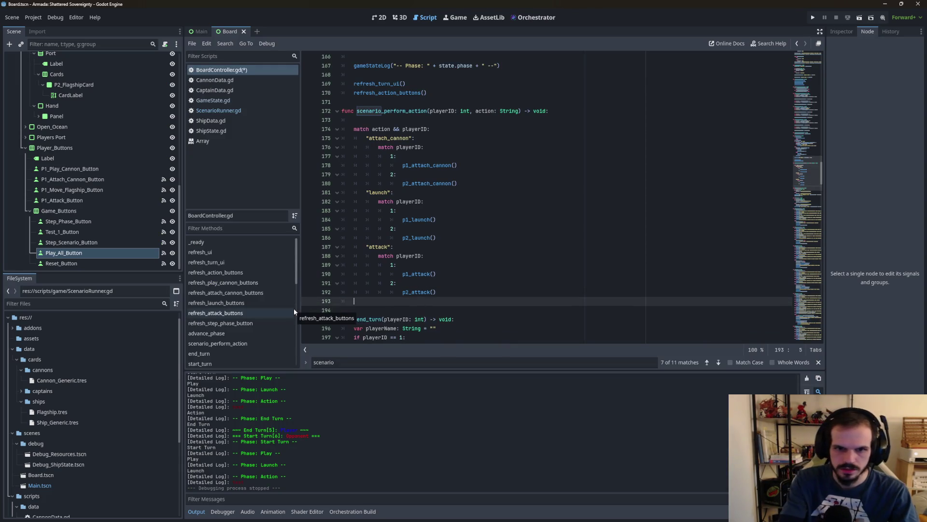
key("ctrl+shift+k")
left_click(425, 129)
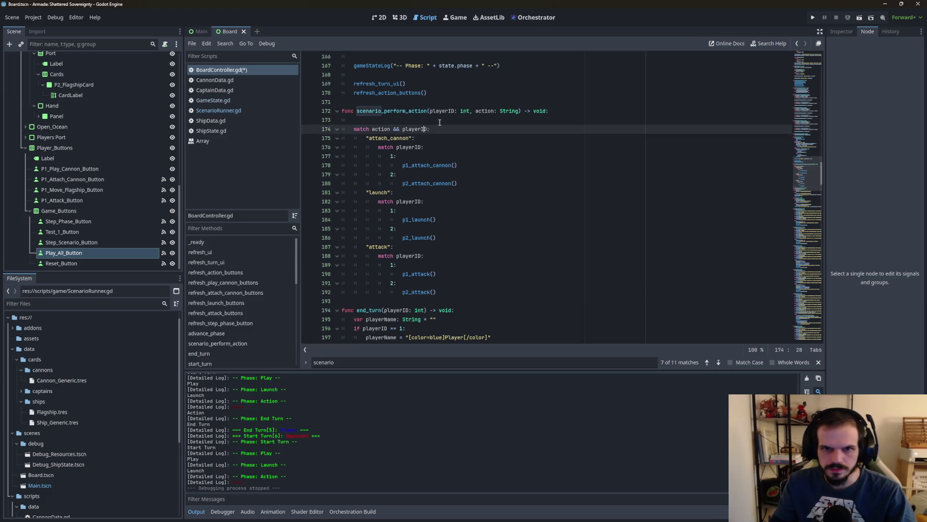
key("ctrl+shift+Return")
key("ctrl+shift+Return")
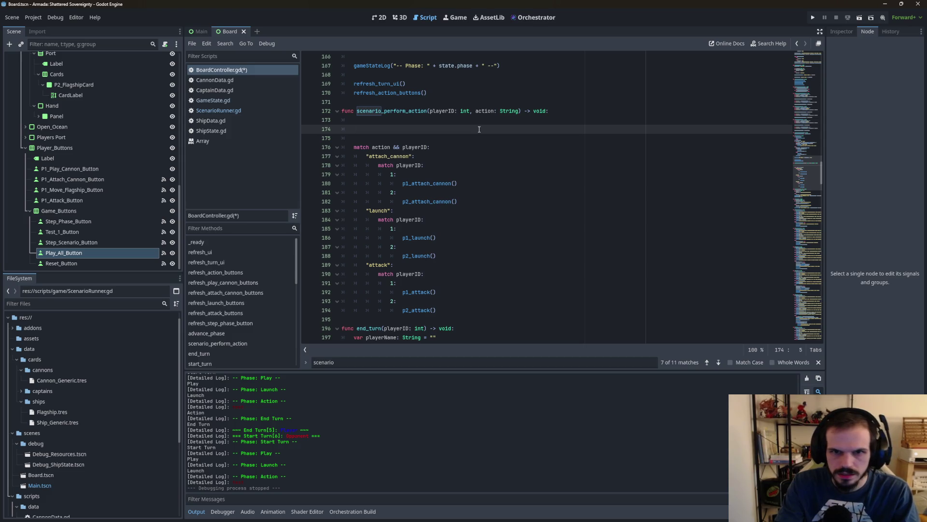
Type errorLog("Player: %s - Action: " + action %) at the top of scenario_perform_action.
type("e")
key("Escape")
type("r")
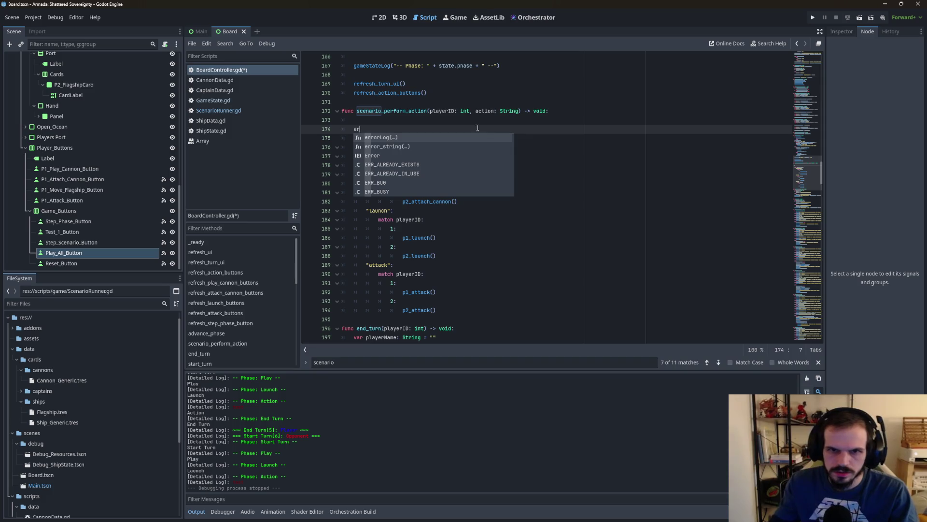
key("Return")
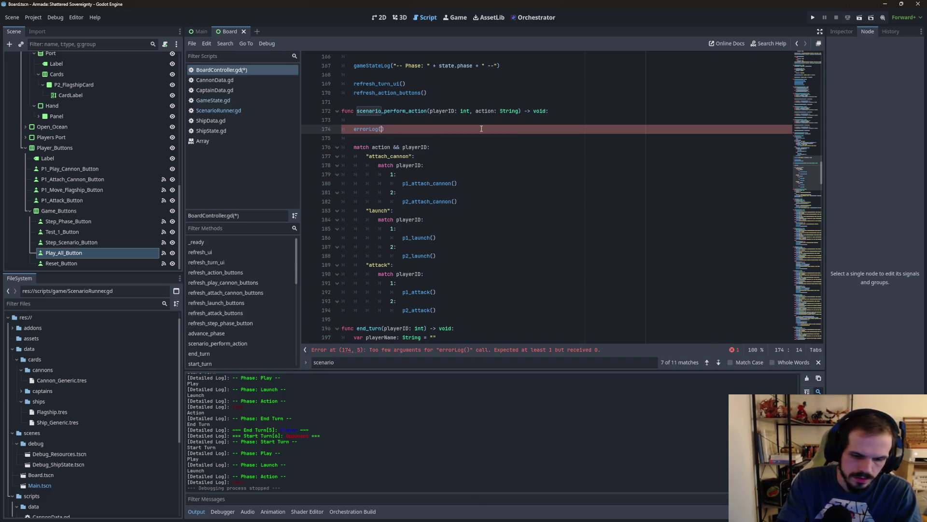
type("\"")
key("Escape")
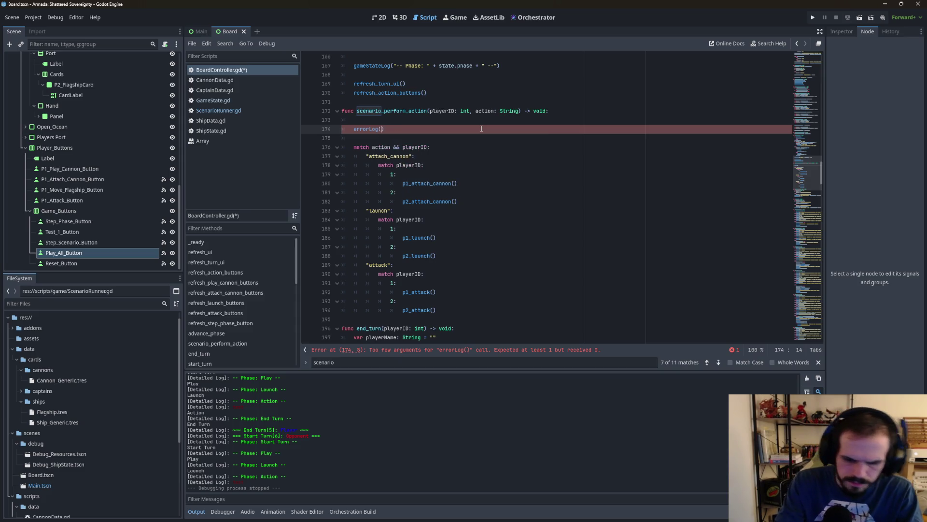
type("Action: \"")
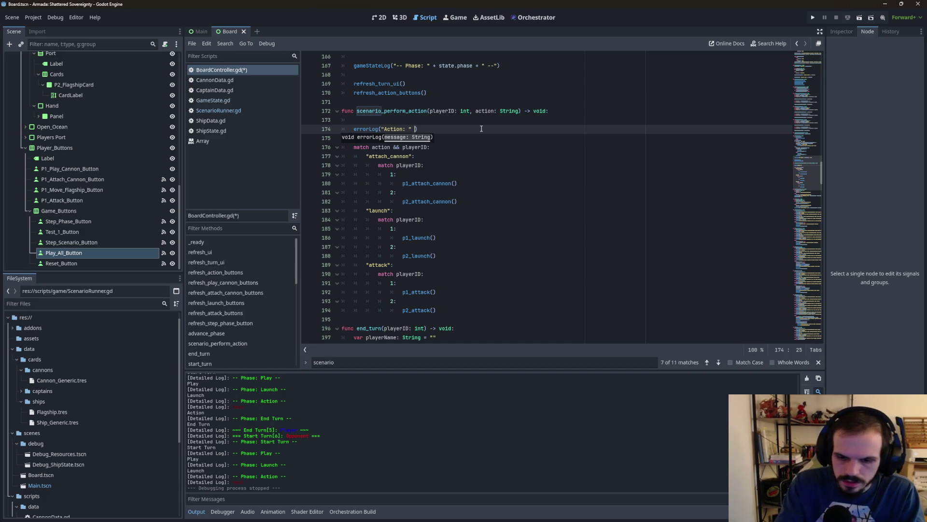
key("BackSpace")
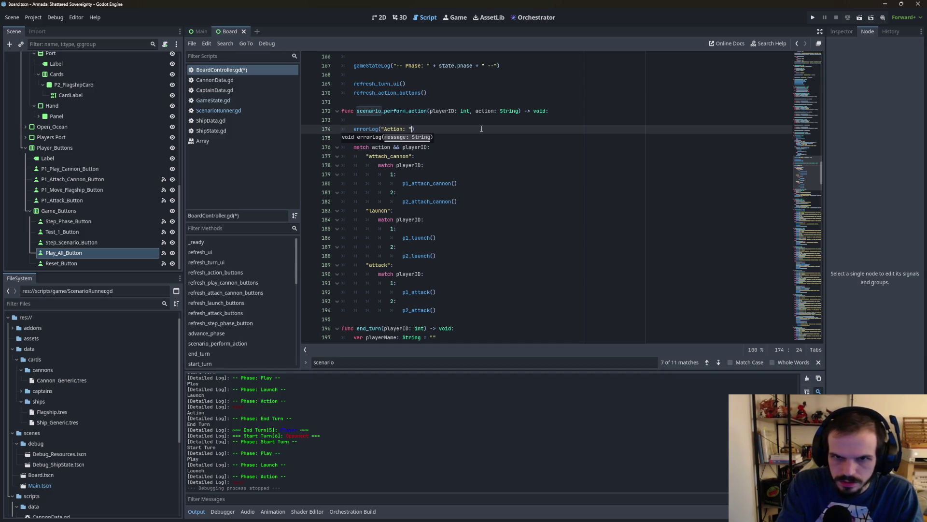
key("BackSpace")
key("BackSpace")
key("BackSpace")
type("Player: ")
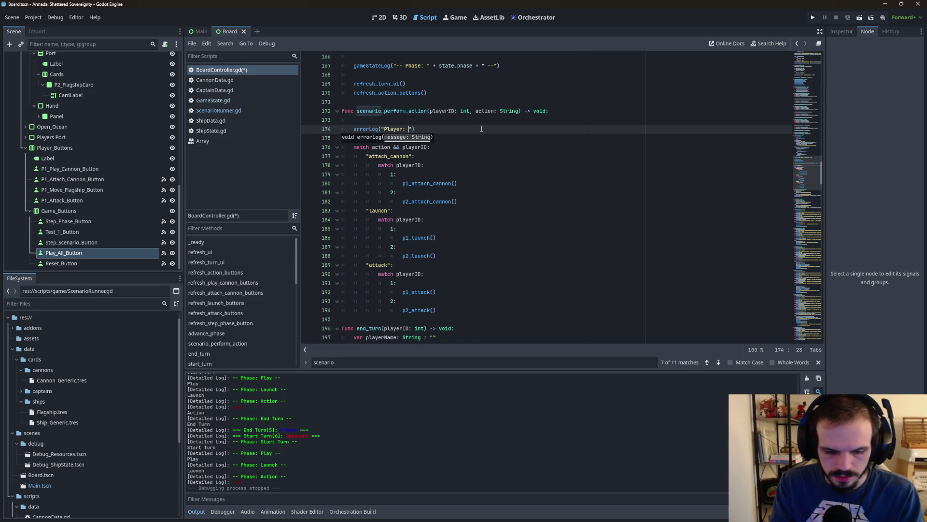
type("%s")
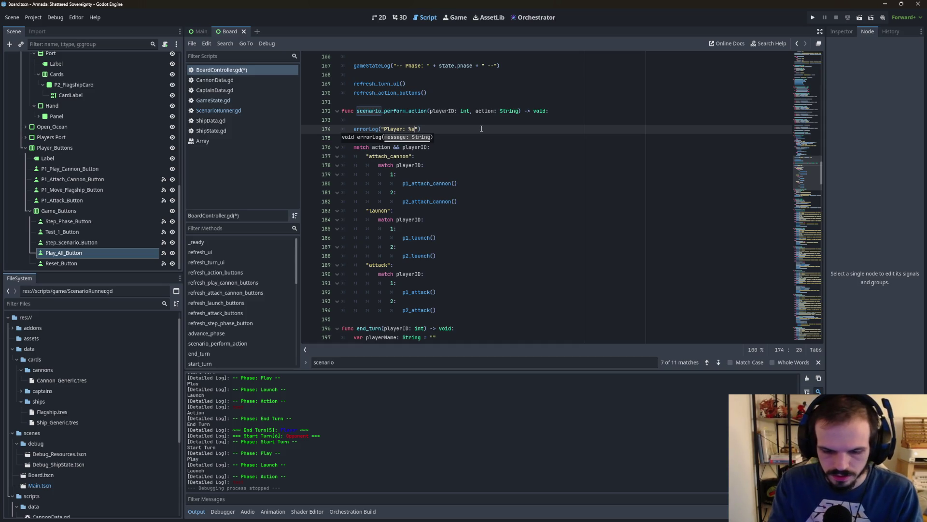
type(" - Actio")
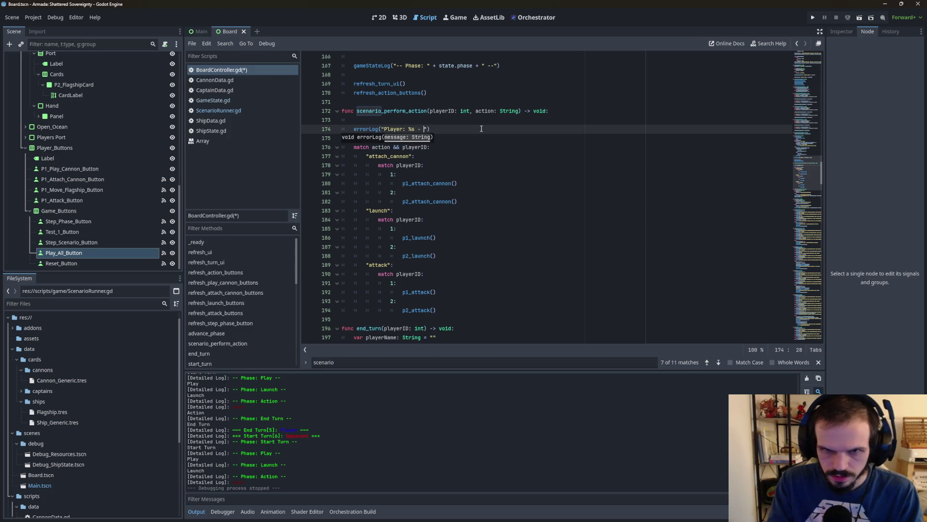
type("n: \"")
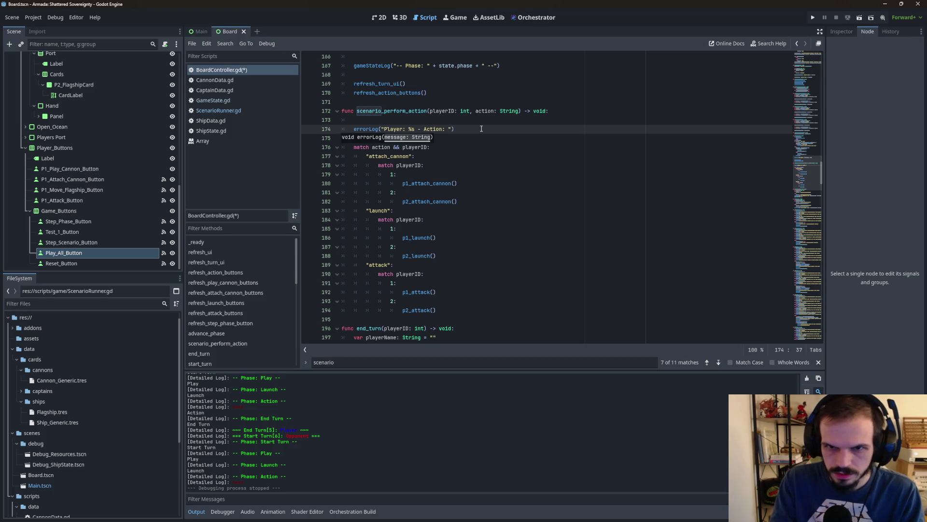
type(" + ")
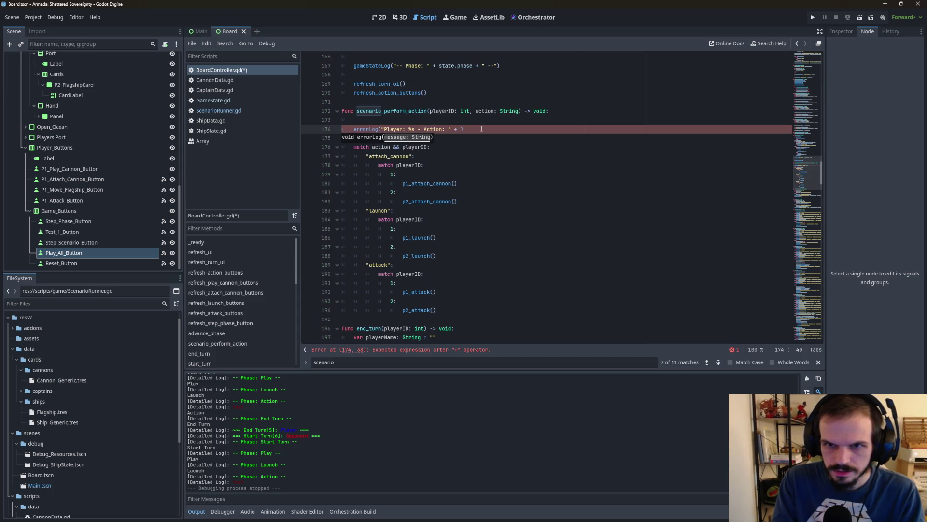
type("action")
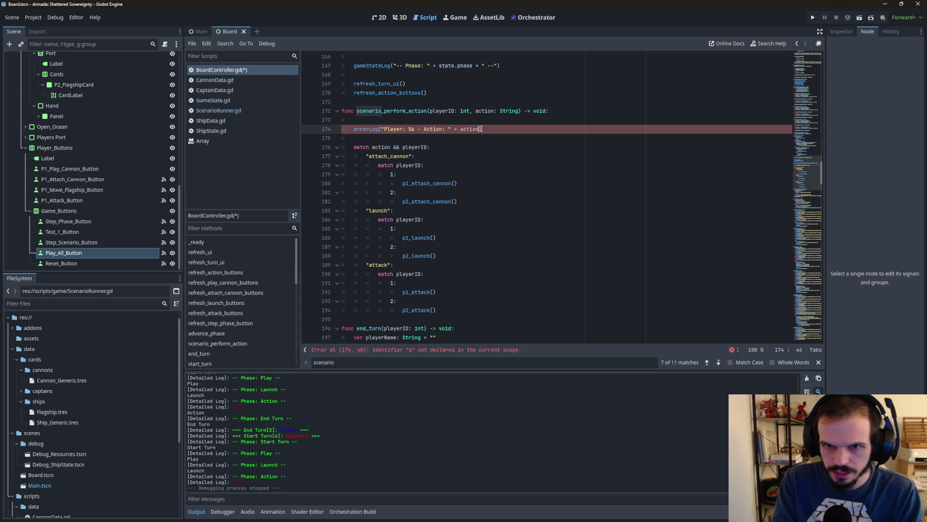
type(" %")
key("BackSpace")
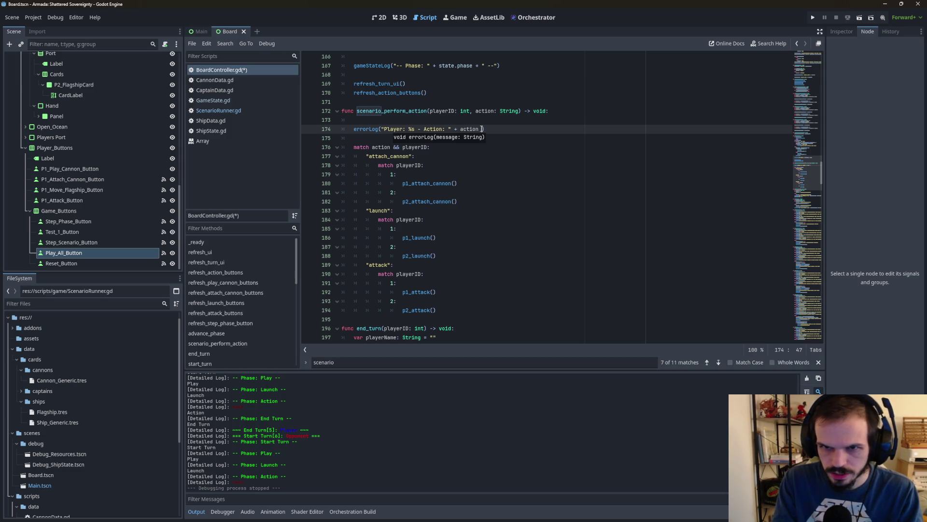
type("%")
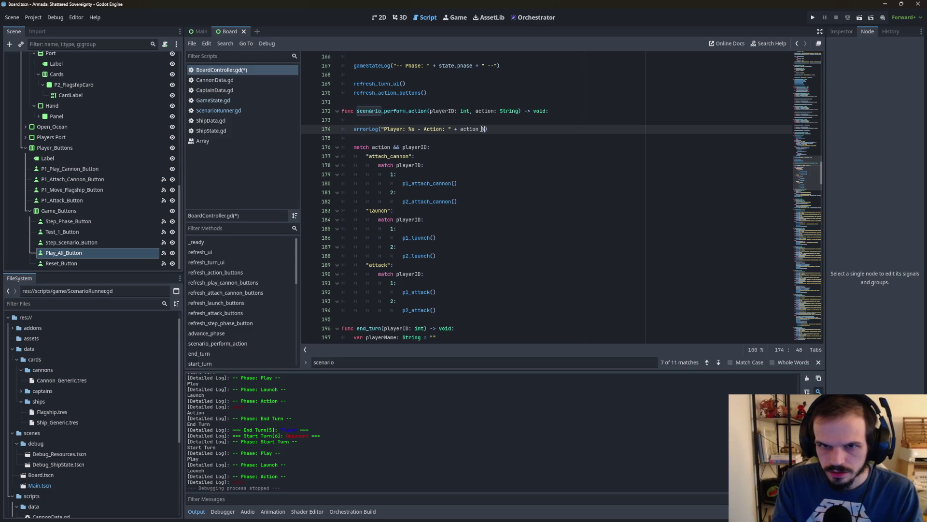
scroll(491, 107, "up", 7)
End the log line with % playerID to clear the parse error, then run the project.
scroll(499, 104, "up", 7)
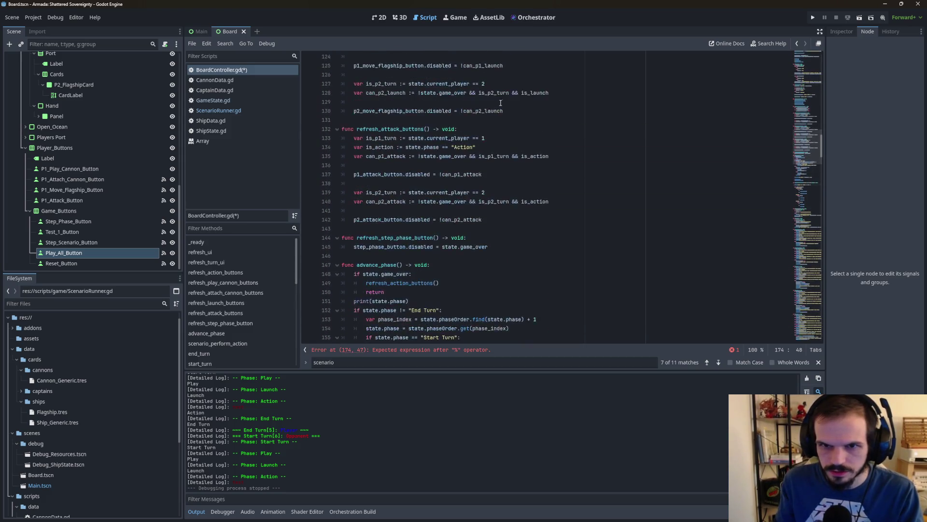
scroll(537, 95, "up", 13)
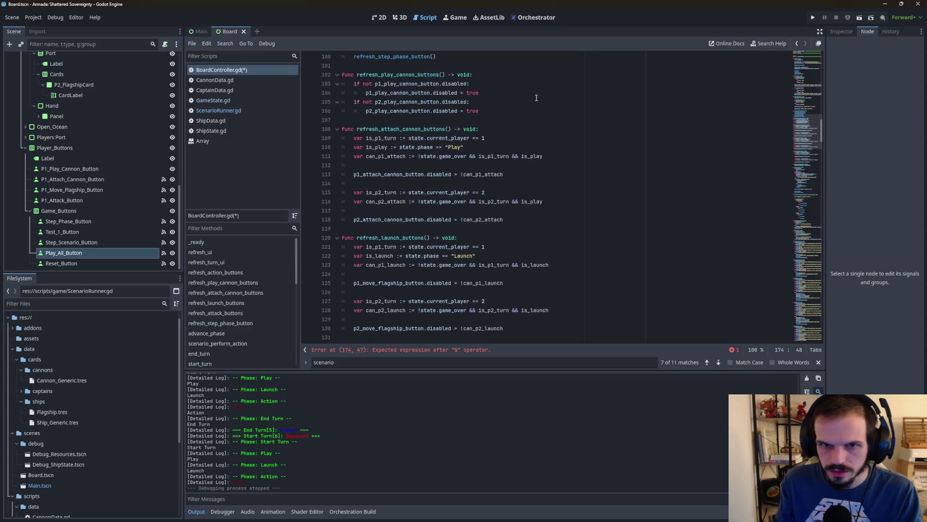
scroll(536, 97, "up", 6)
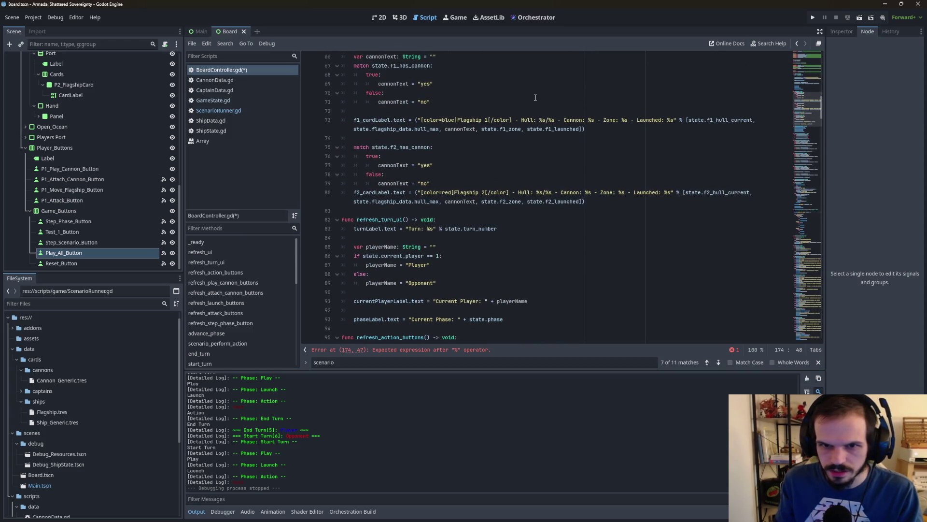
scroll(572, 191, "down", 20)
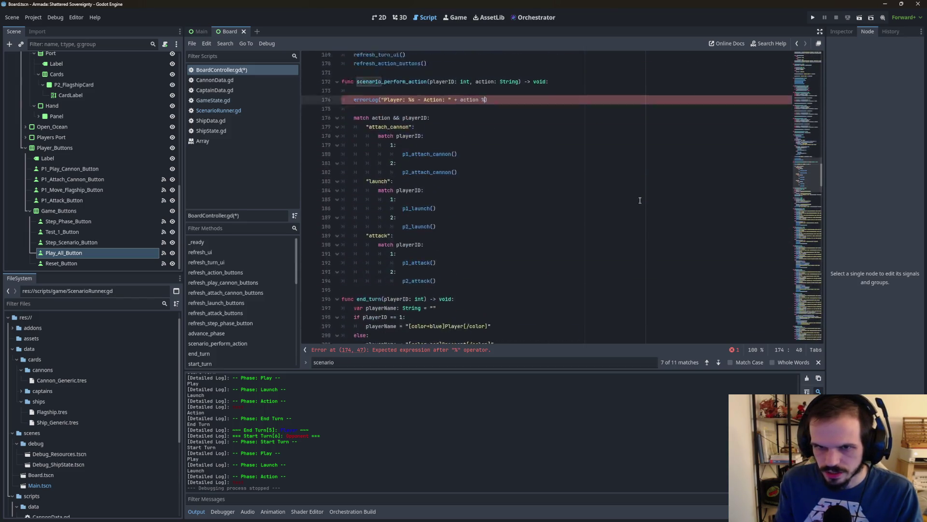
scroll(640, 200, "up", 4)
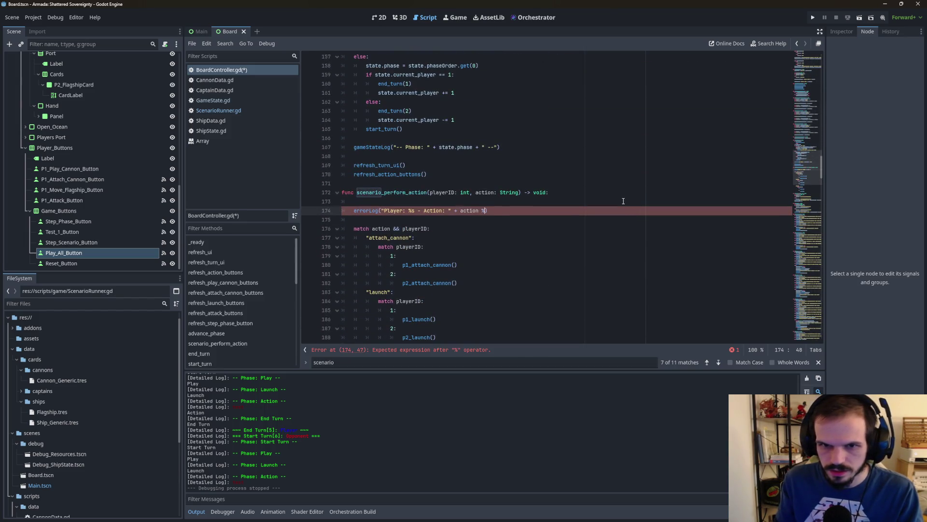
type("pl")
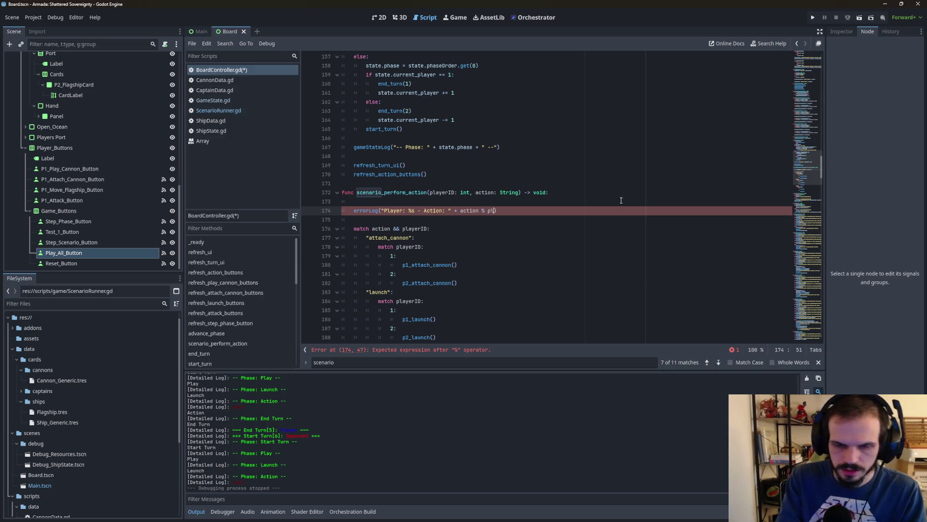
key("Return")
left_click(598, 192)
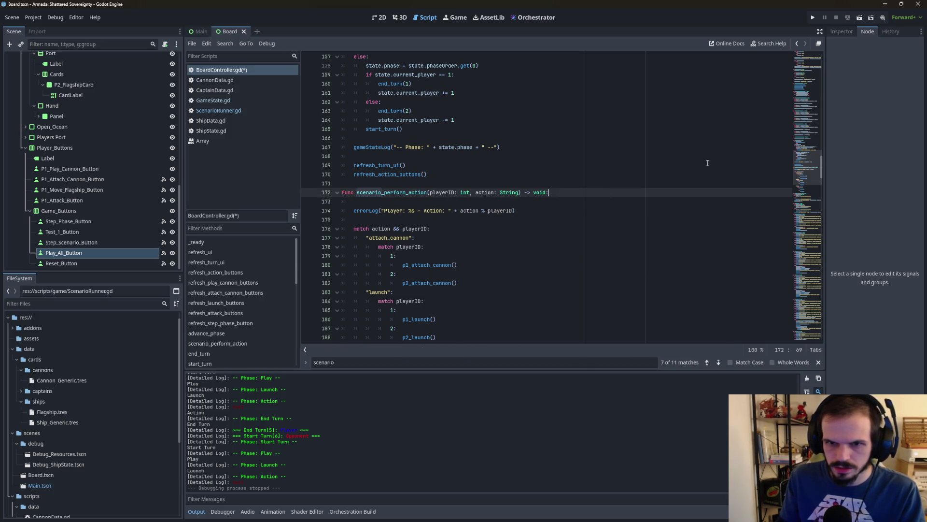
left_click(812, 20)
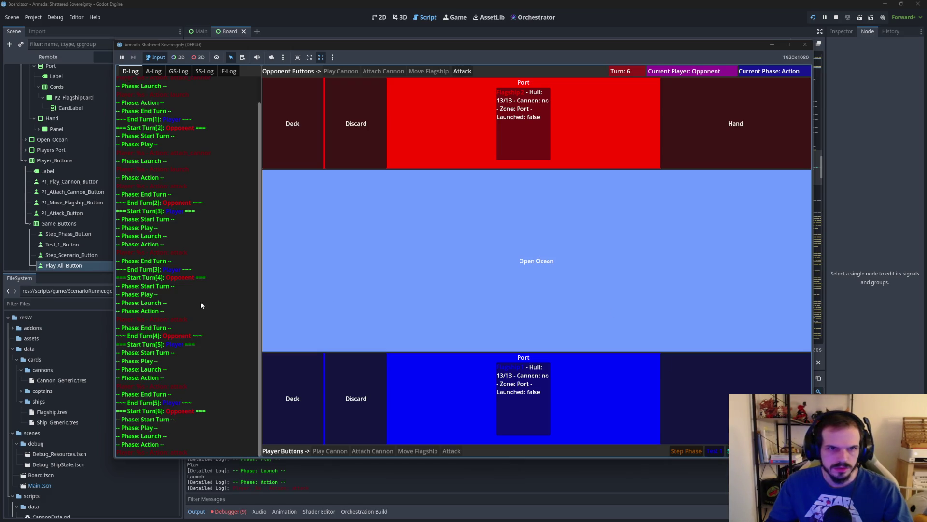
Scroll the D-Log panel to the top, then stop the test run.
scroll(200, 305, "up", 1)
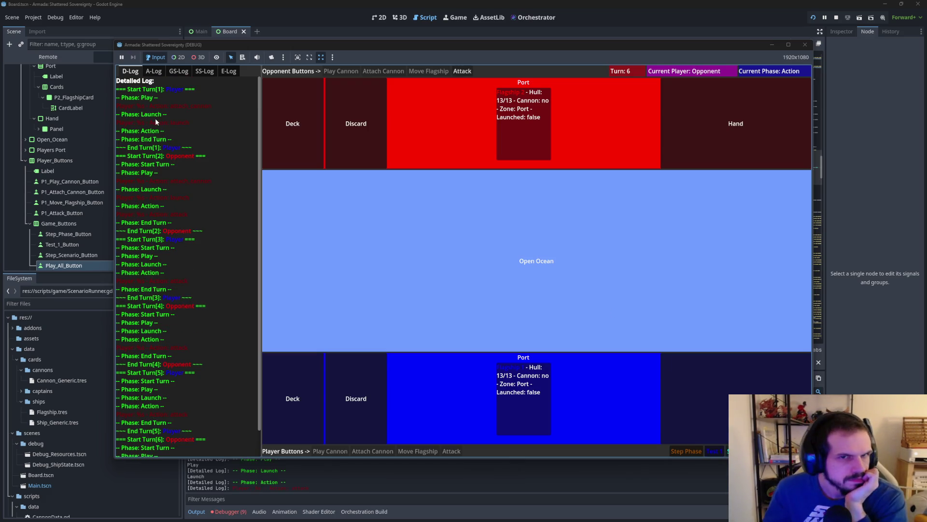
left_click(804, 45)
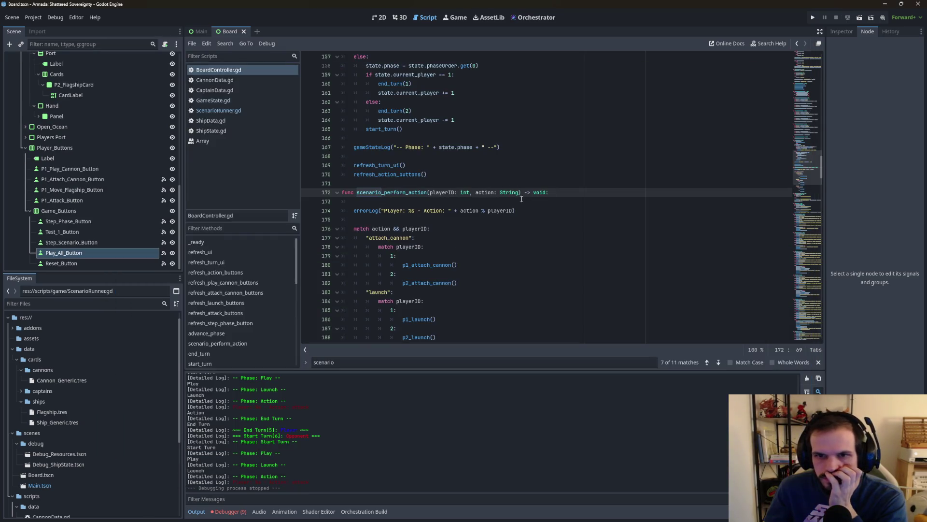
Add a second %s to the message string and remove the + action concatenation.
scroll(460, 234, "down", 5)
scroll(459, 233, "down", 20)
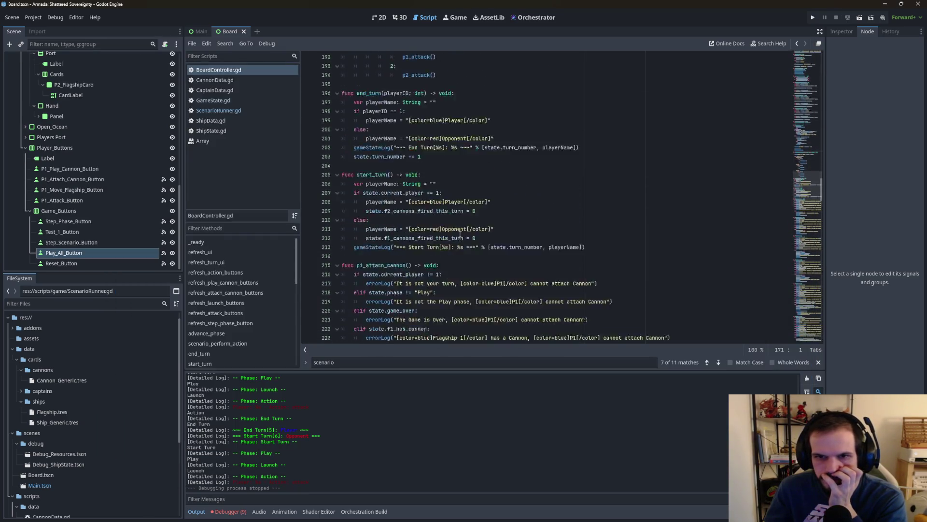
scroll(460, 234, "down", 14)
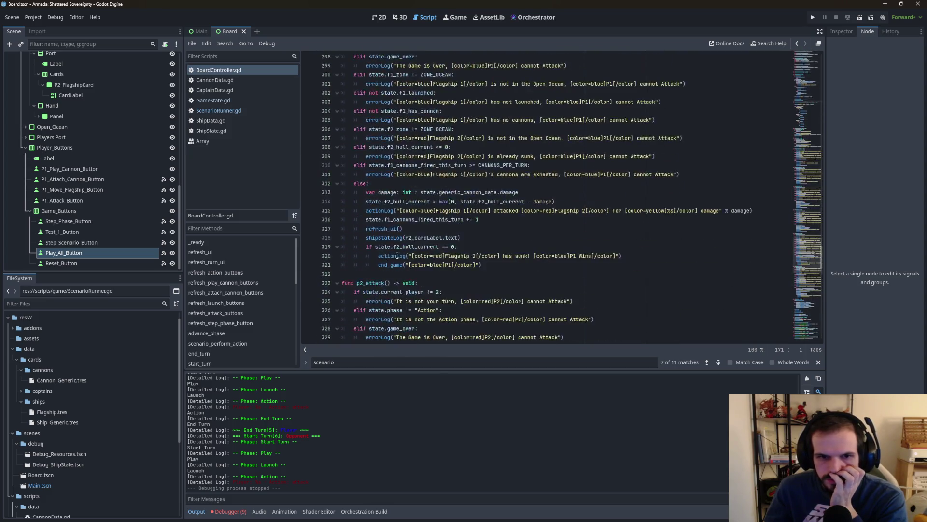
left_click(718, 363)
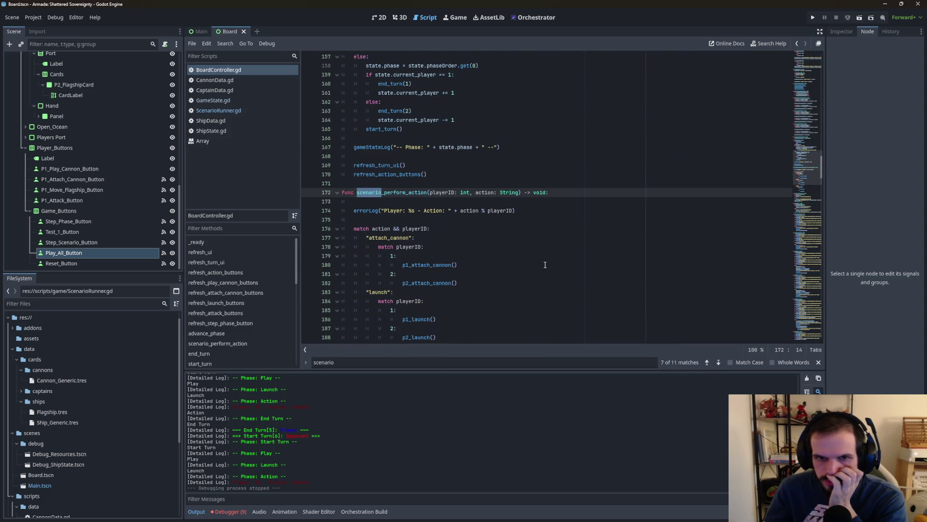
scroll(498, 177, "down", 3)
left_click(448, 129)
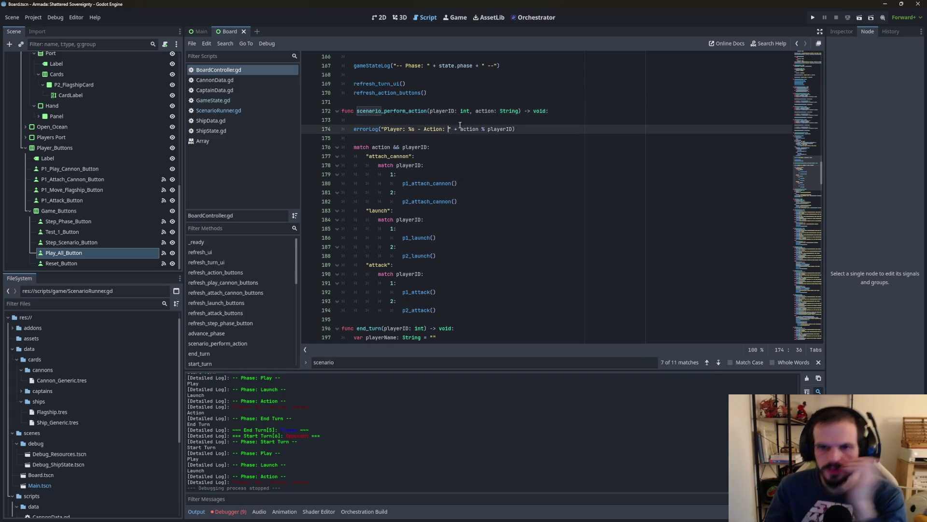
type("%s")
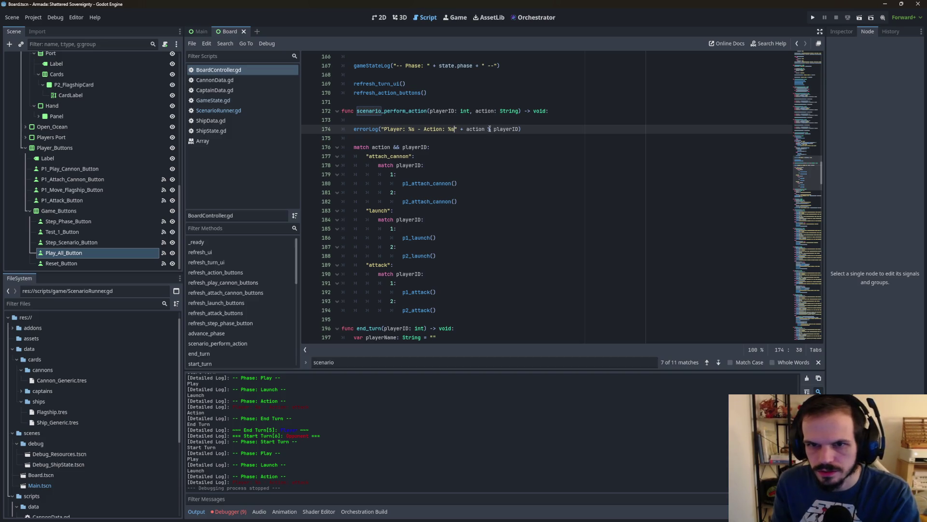
left_click_drag(491, 129, 460, 129)
left_click(472, 139)
key("BackSpace")
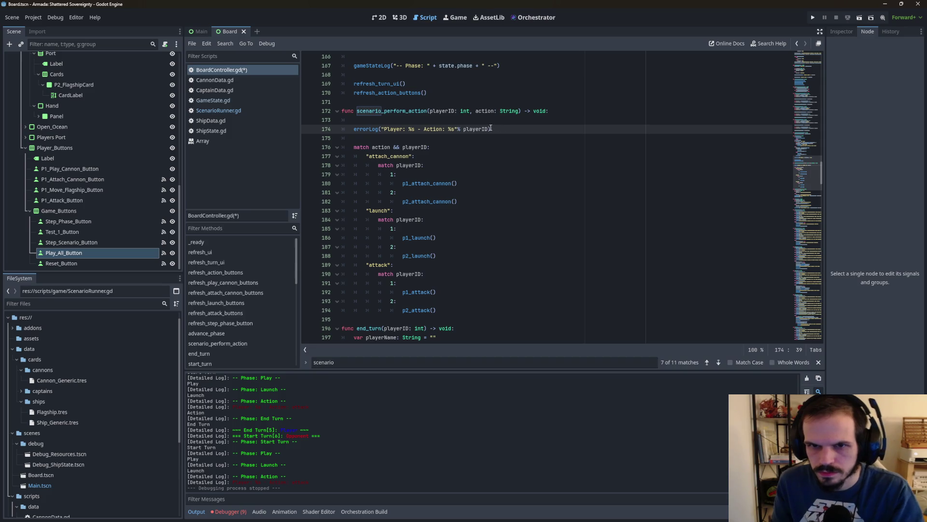
Pass [playerID, action] as the format arguments and relaunch the game with F5.
left_click(491, 129)
type("]")
left_click(466, 129)
type("[")
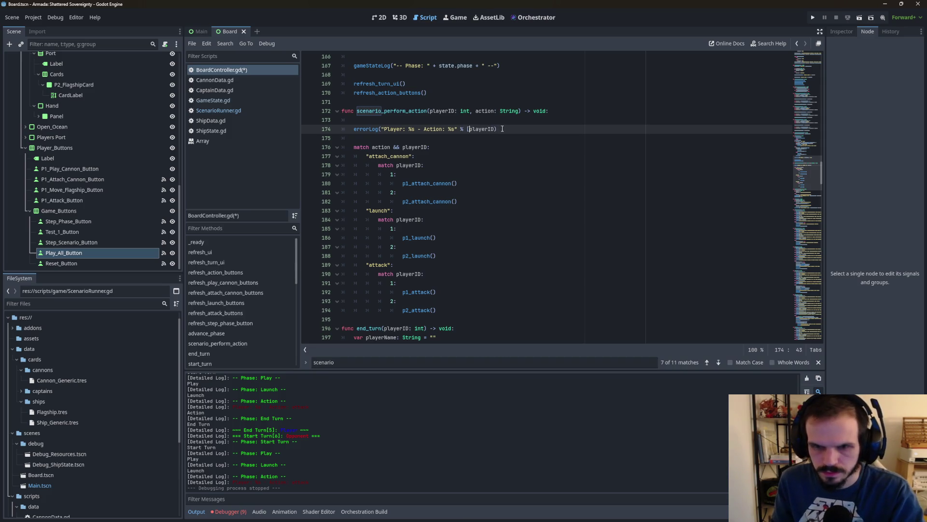
left_click(497, 128)
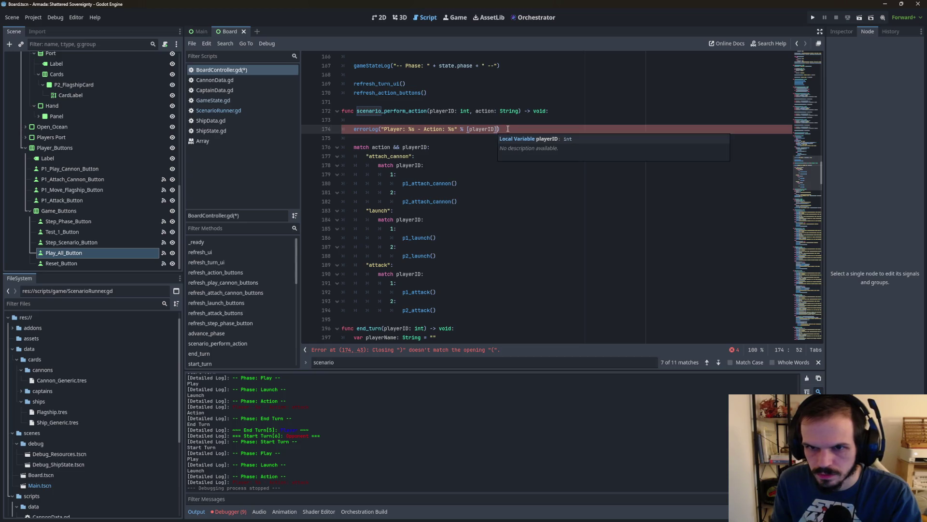
type("]")
left_click(498, 129)
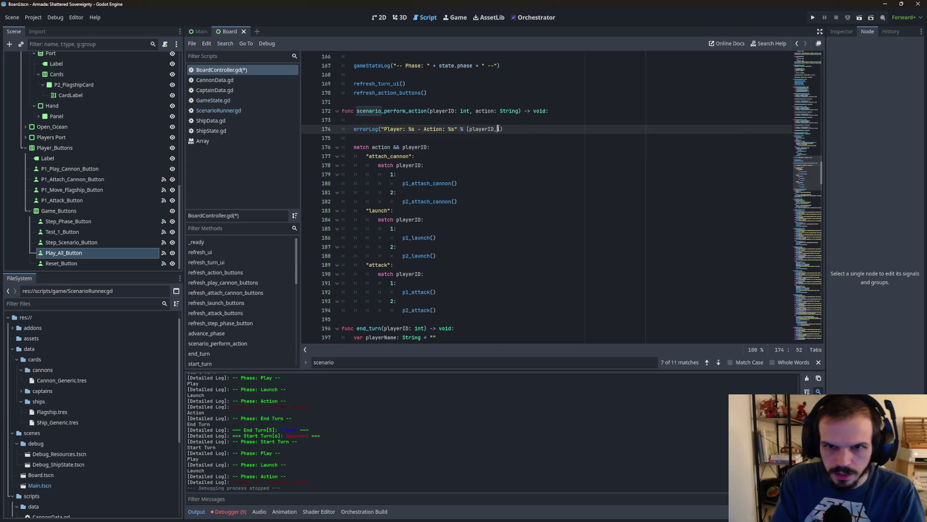
type(", ")
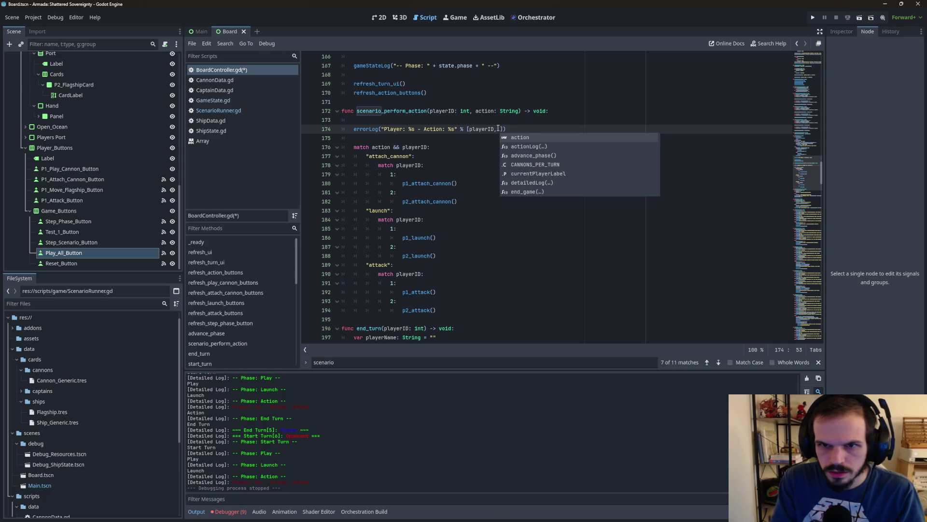
type("a")
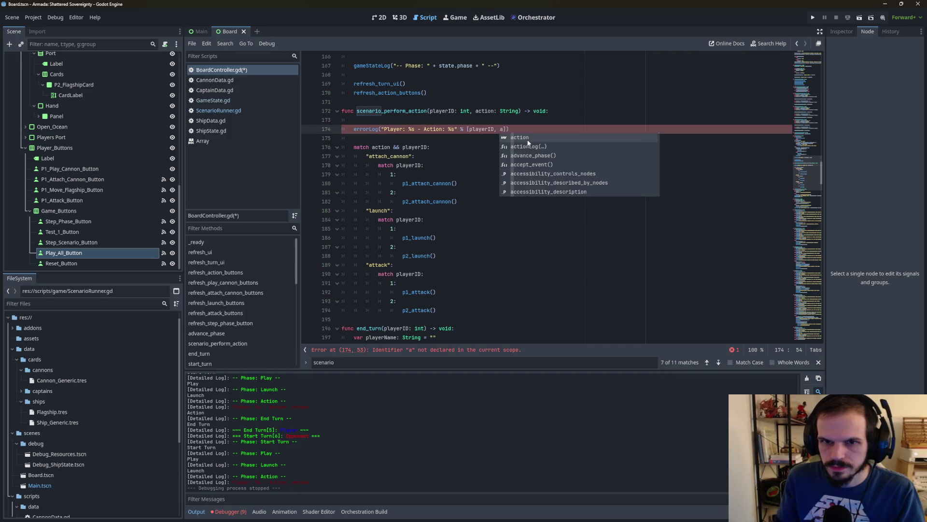
key("Return")
key("F5")
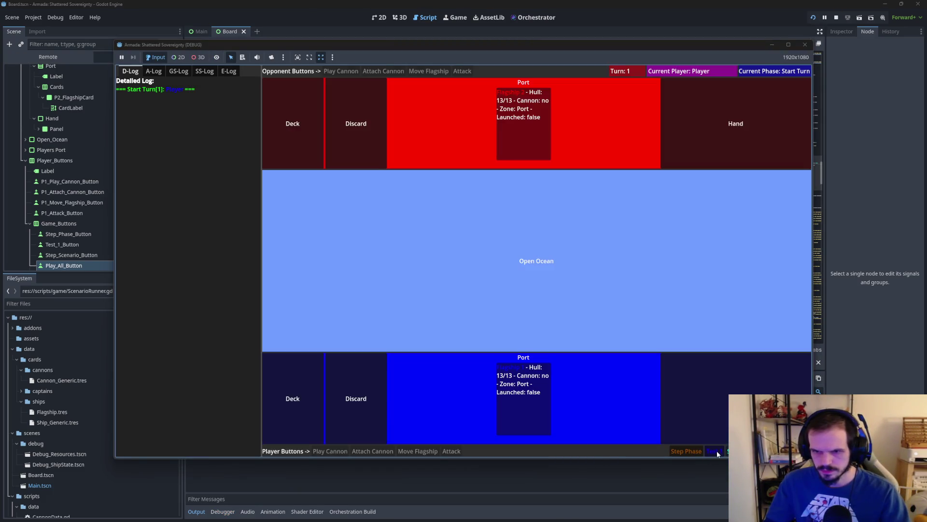
Run the Test 1 scenario, move the game window aside to view the script, then close it.
left_click(717, 453)
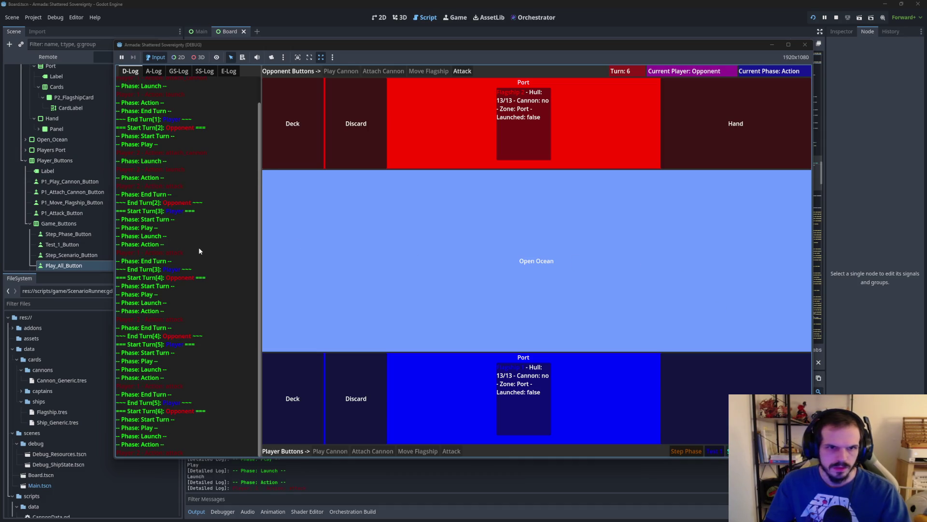
scroll(201, 252, "up", 2)
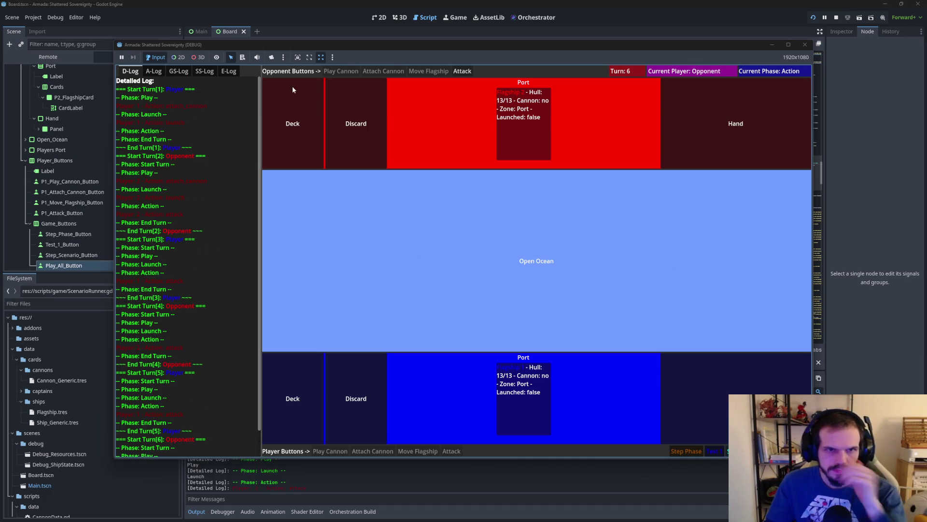
mouse_move(341, 45)
left_mouse_down()
mouse_move(500, 144)
mouse_move(572, 297)
mouse_move(465, 235)
left_mouse_up()
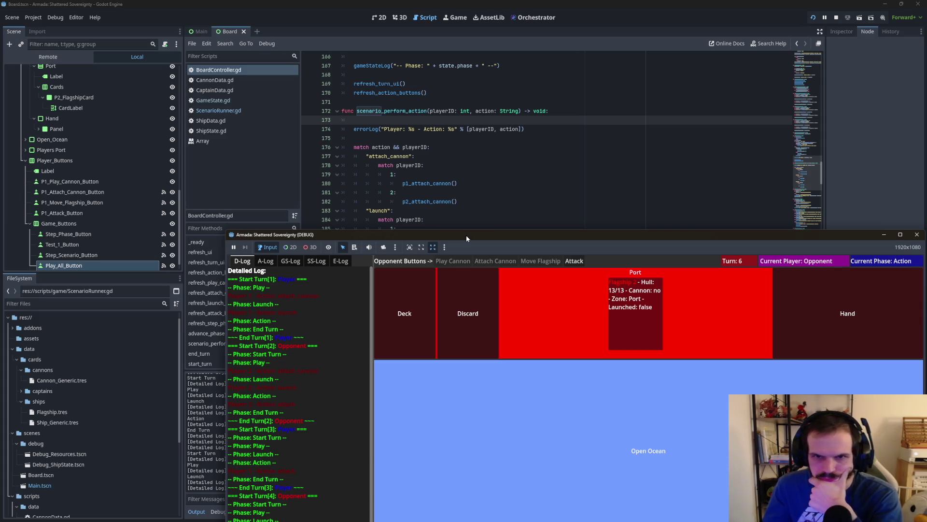
mouse_move(466, 235)
left_mouse_down()
mouse_move(459, 277)
mouse_move(433, 329)
mouse_move(437, 309)
left_mouse_up()
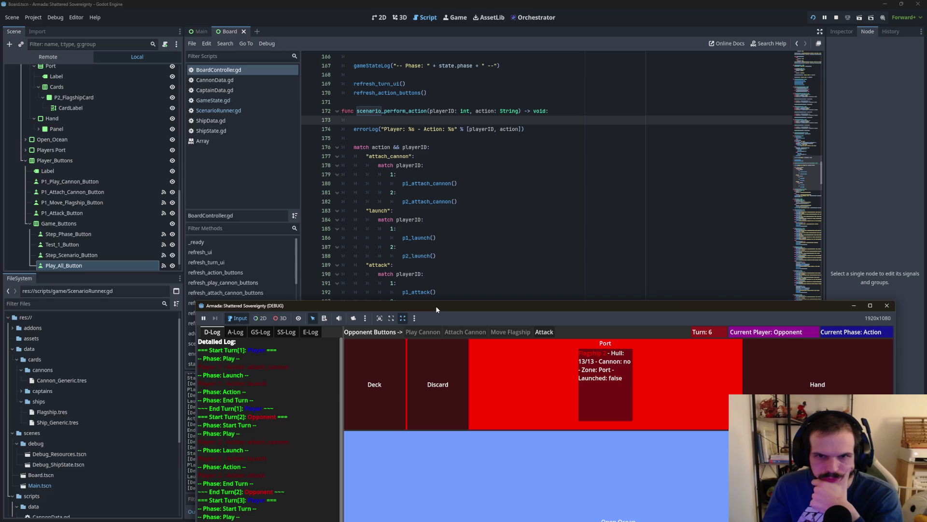
left_click_drag(436, 310, 433, 306)
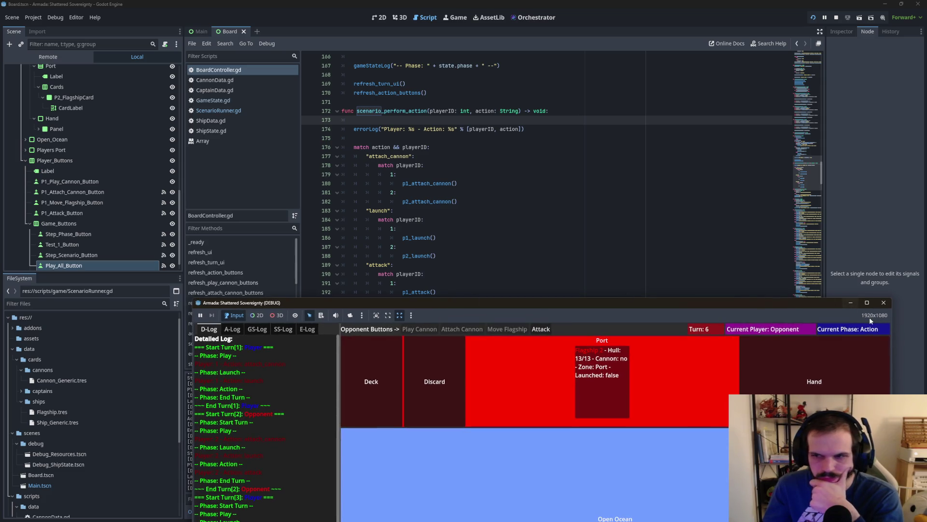
left_click(889, 305)
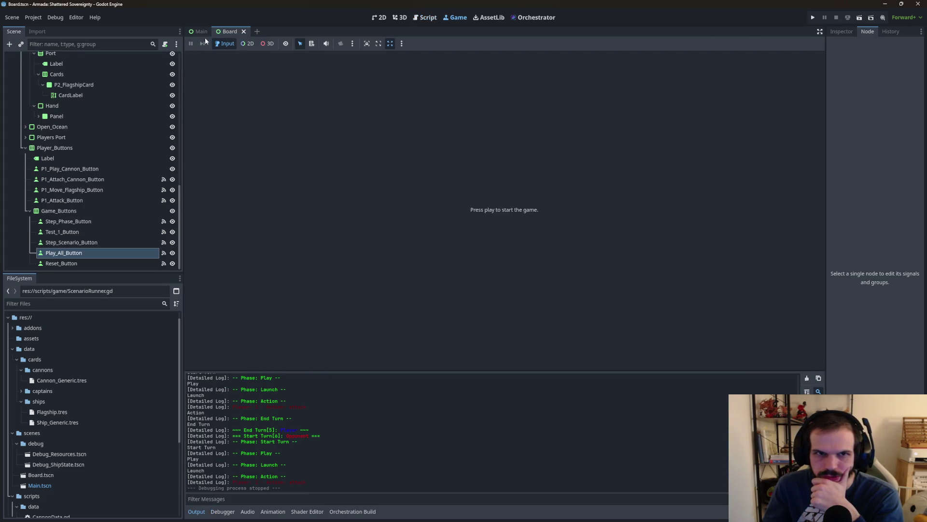
Switch between the Board and Main scenes, run and stop the game twice, ending on Main.
left_click(230, 31)
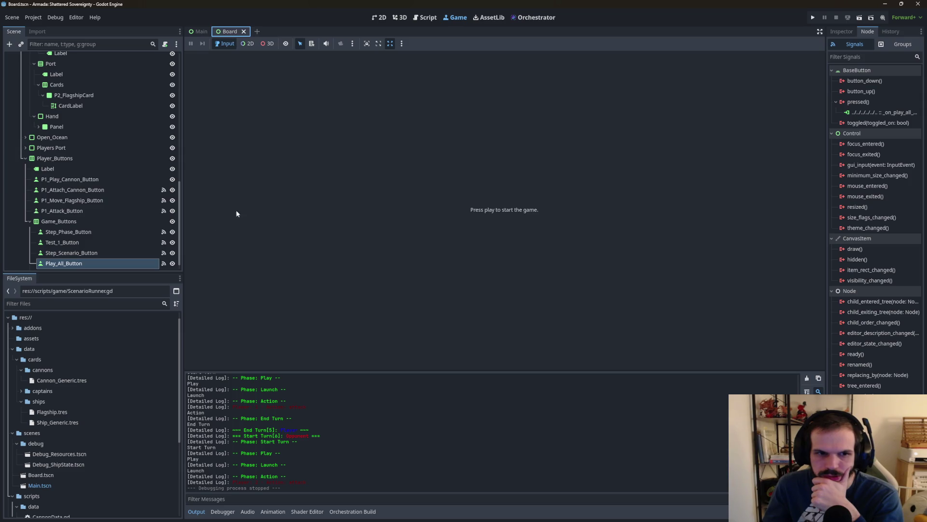
left_click(426, 17)
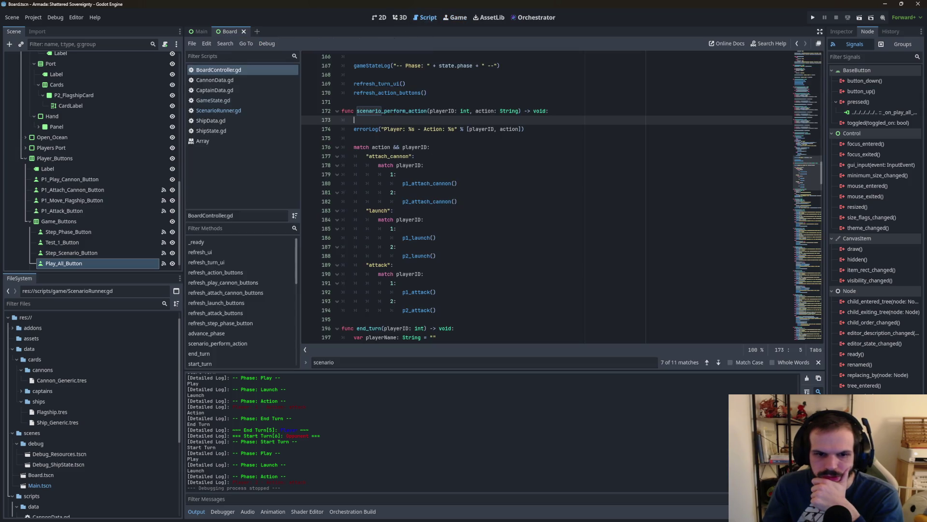
left_click(813, 17)
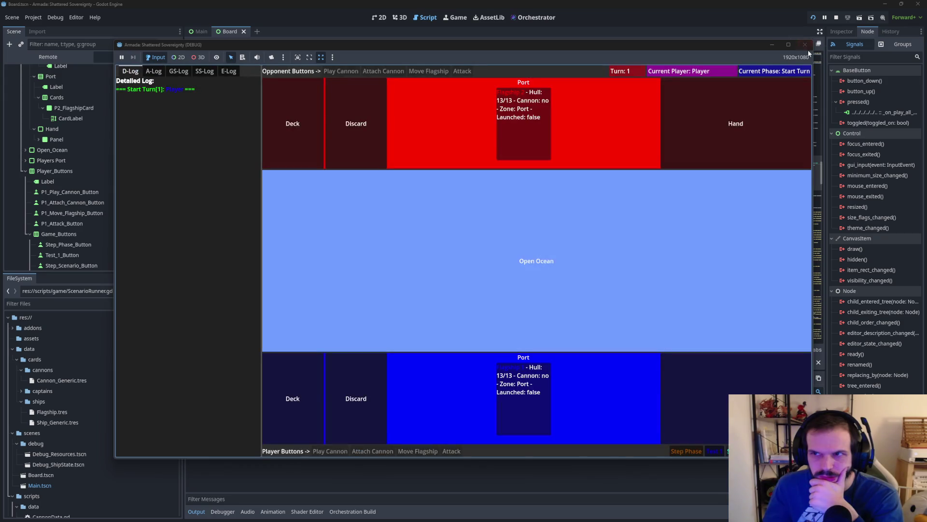
left_click(804, 44)
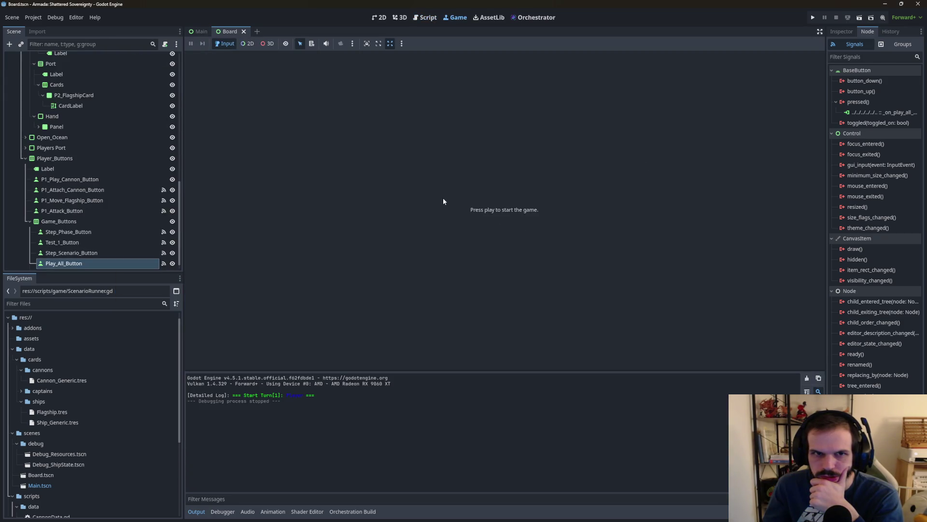
left_click(200, 31)
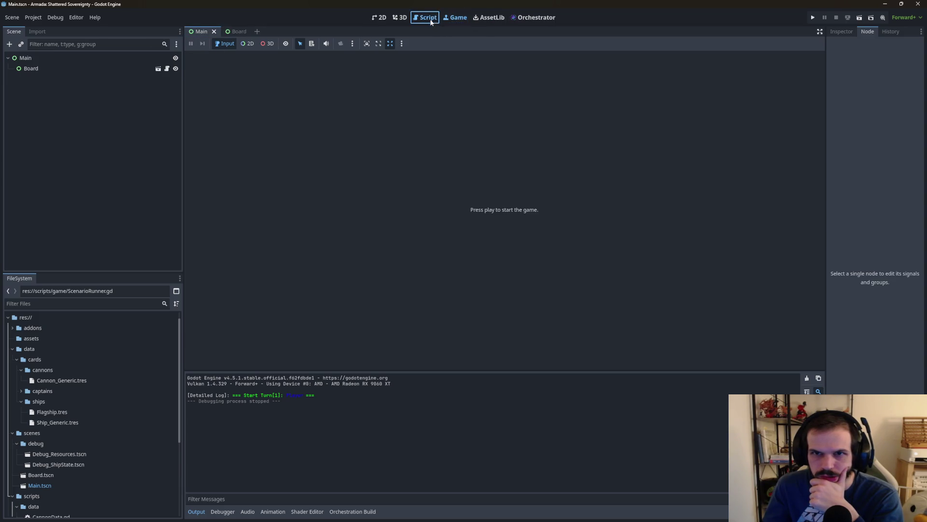
key("ctrl+F3")
left_click(813, 18)
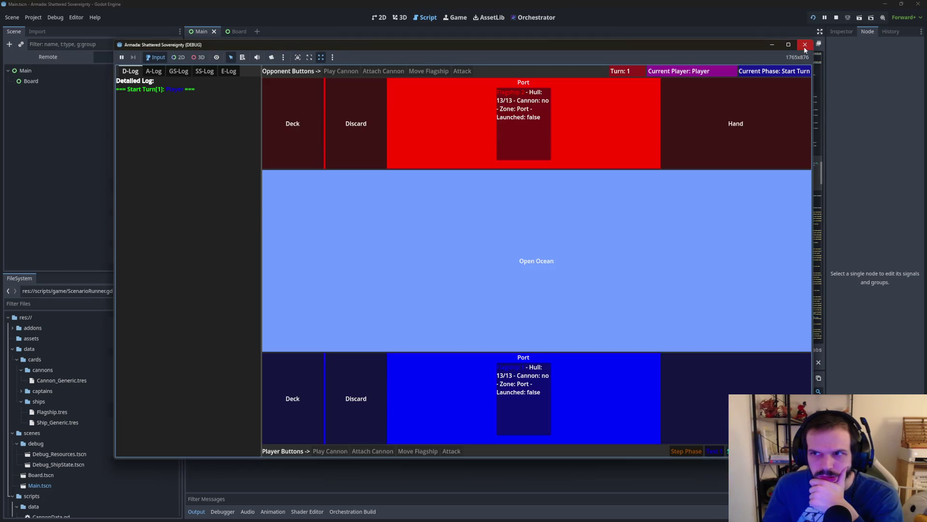
left_click(805, 45)
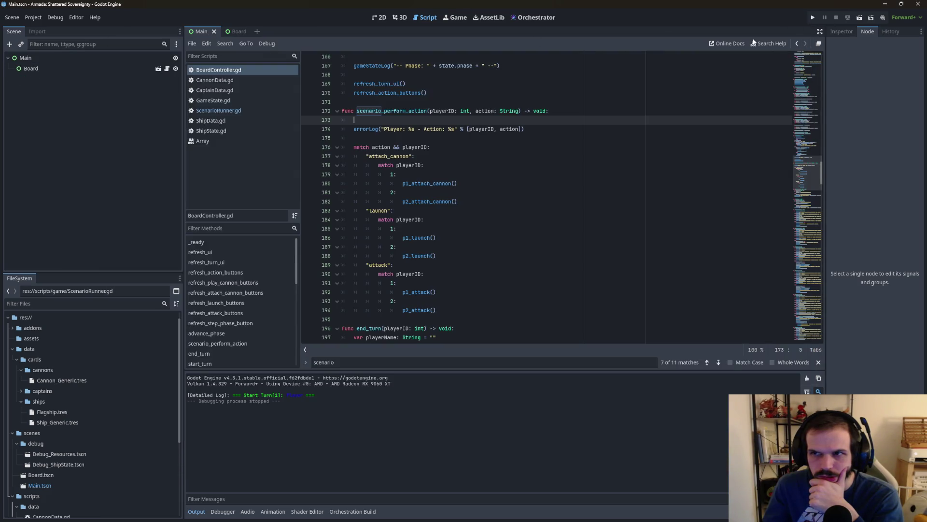
Add errorLog("Success!!!") under the player 1 attach_cannon case.
left_click(499, 191)
key("Up")
key("Up")
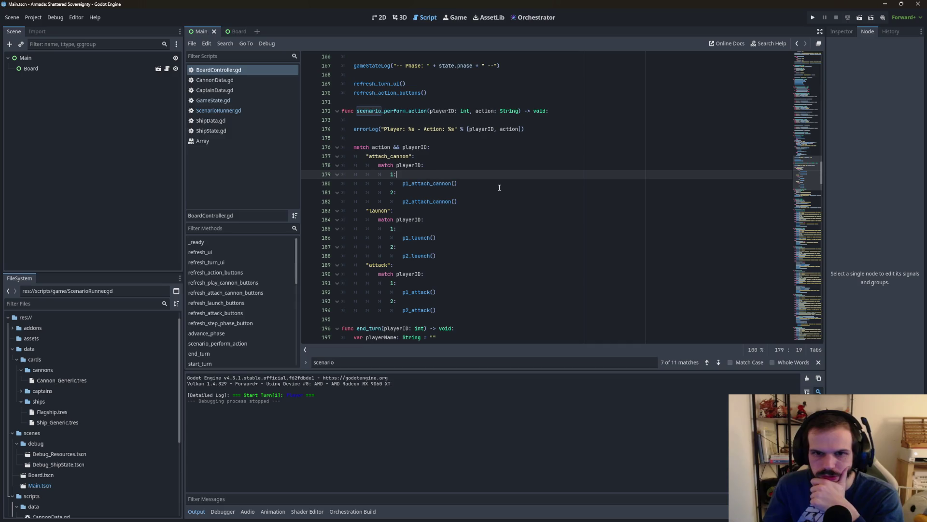
key("Return")
type("lo")
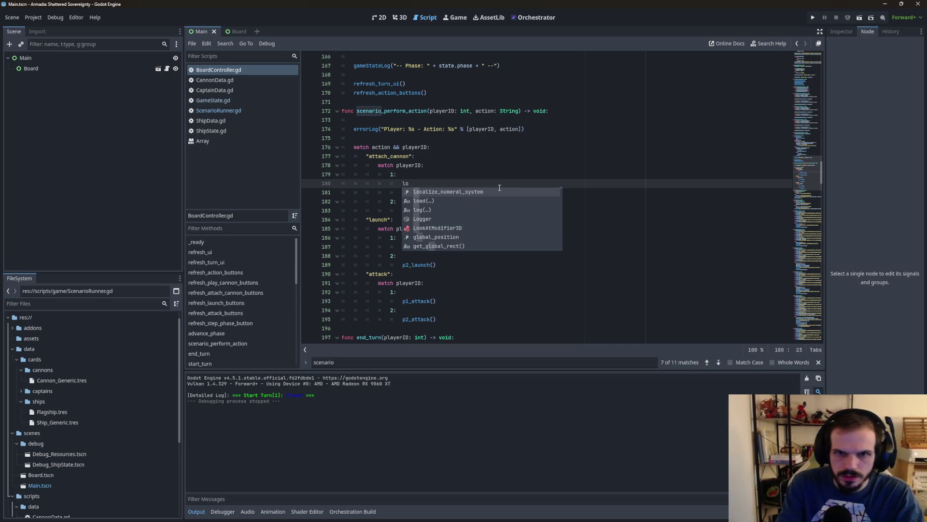
type("g")
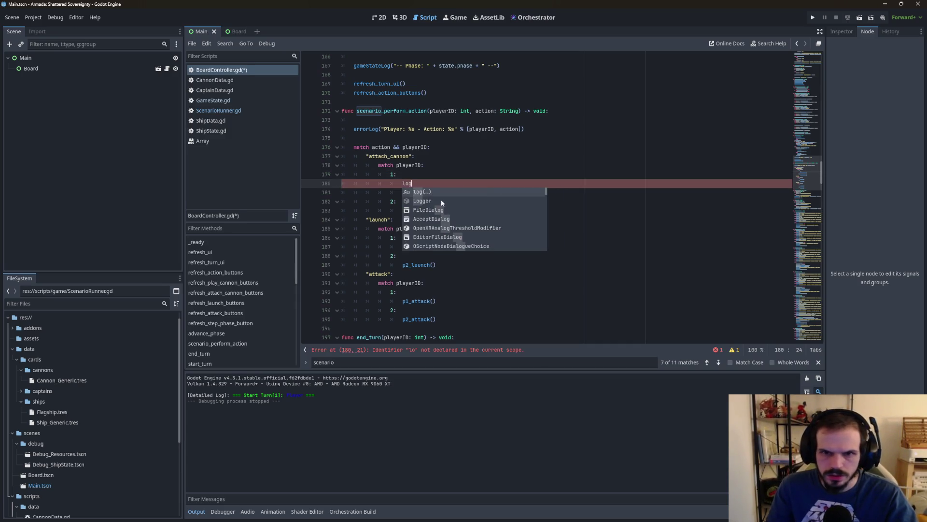
key("BackSpace")
key("BackSpace")
key("BackSpace")
type("d")
key("Return")
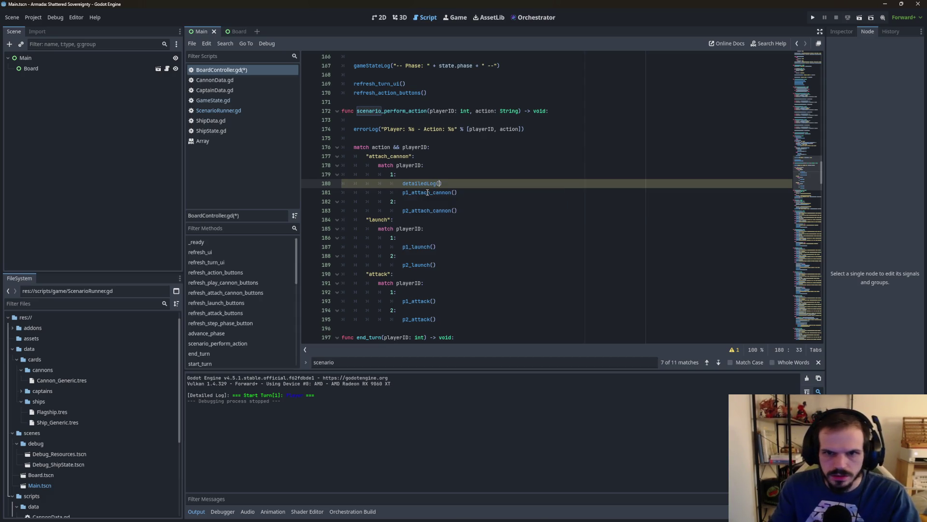
key("BackSpace")
key("BackSpace")
key("BackSpace")
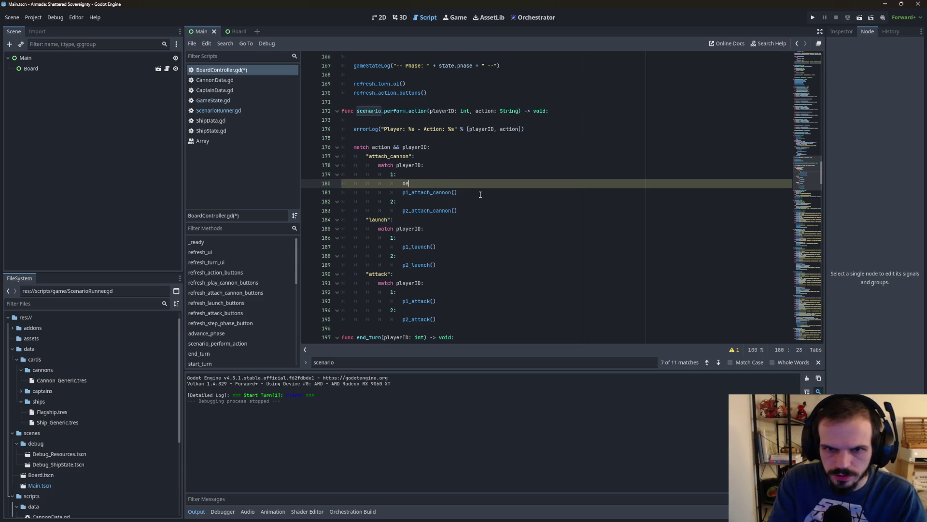
type("error")
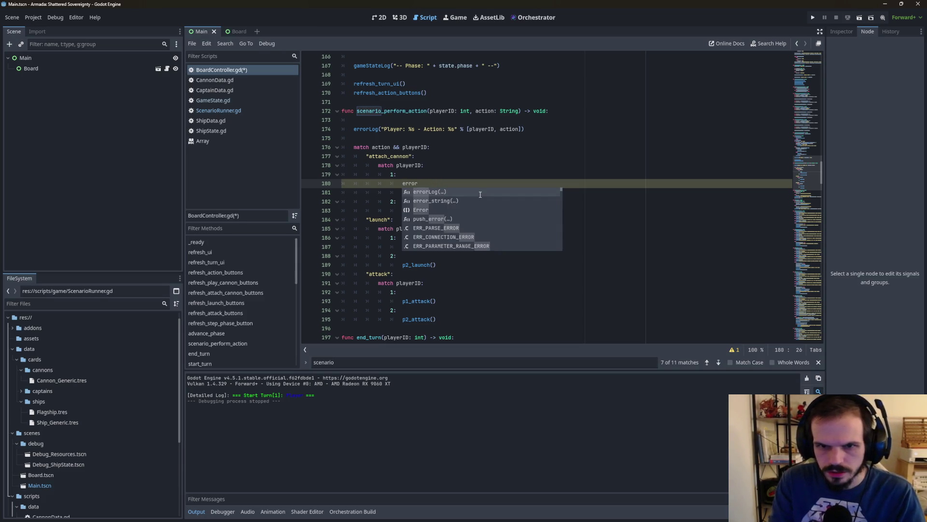
key("Return")
type("\"Success!!!")
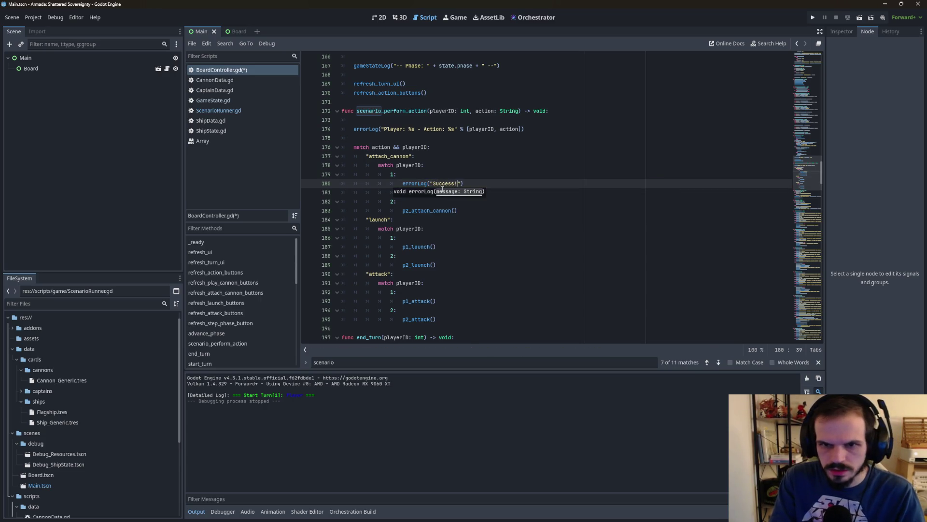
left_click(685, 138)
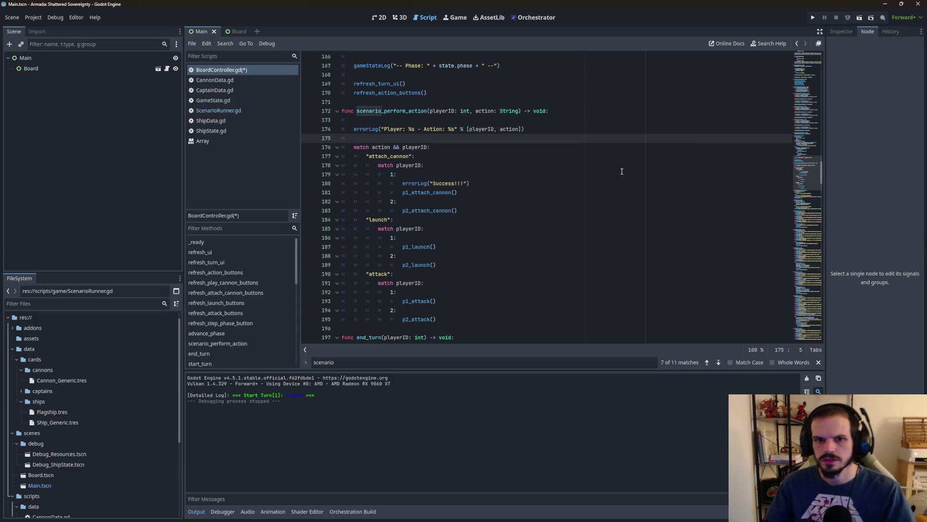
Run the game with F5, play Test 1 to turn 6, and stop it.
key("F5")
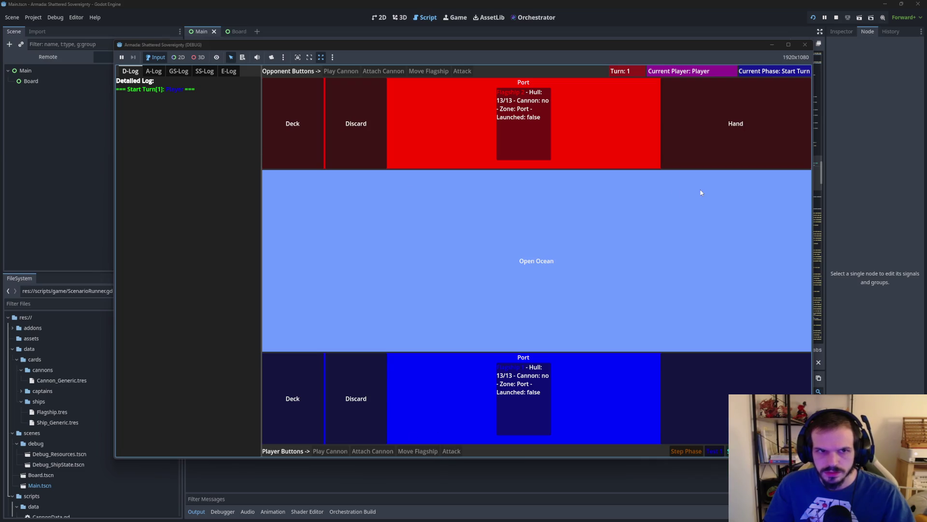
left_click(713, 450)
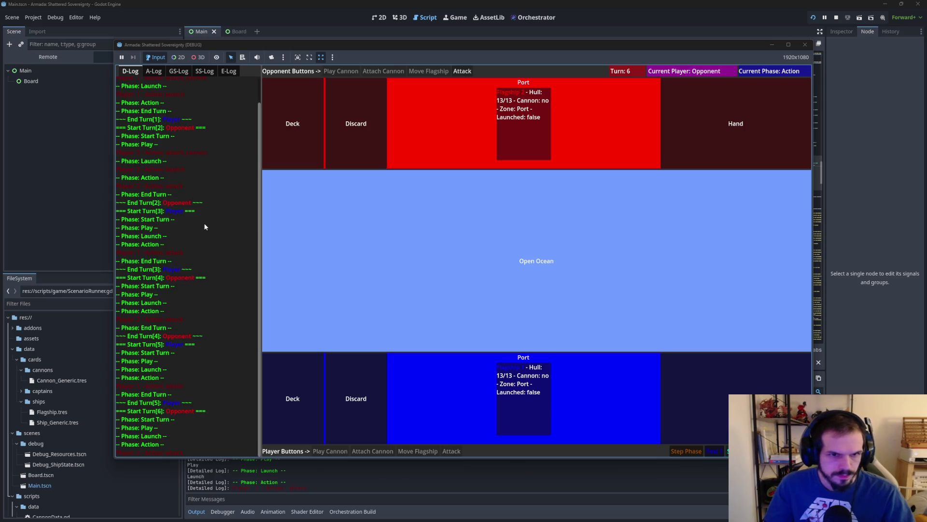
left_click(805, 45)
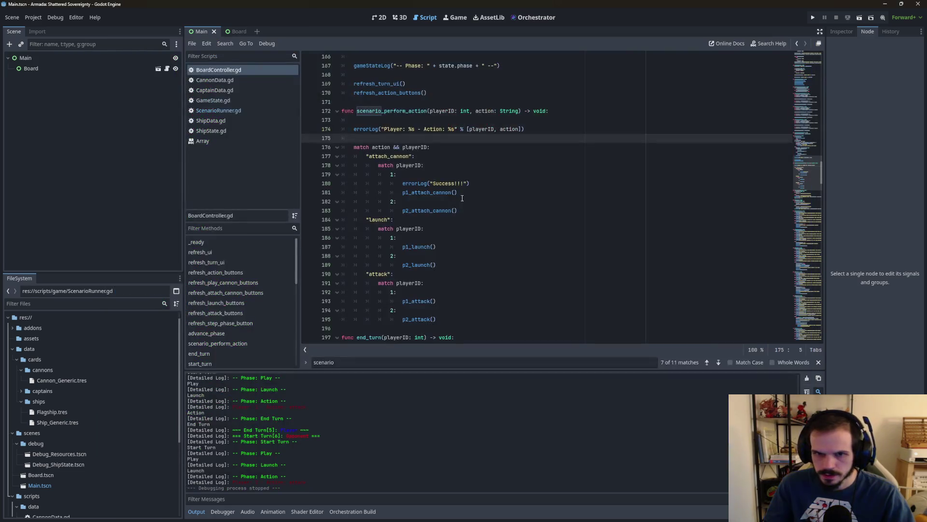
Move errorLog("Success!!!") directly under the "attach_cannon": case with correct indentation.
left_click_drag(469, 184, 291, 184)
key("ctrl+c")
key("BackSpace")
key("BackSpace")
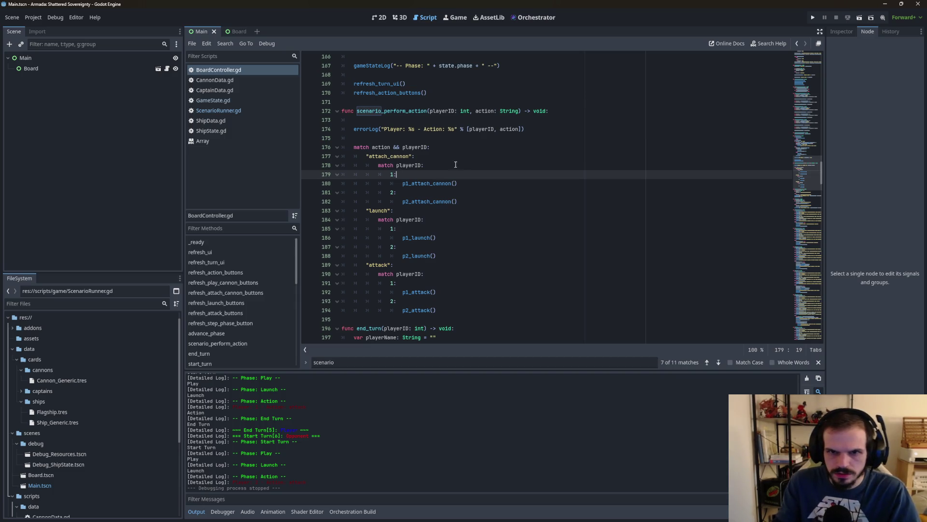
left_click(426, 157)
key("Return")
key("ctrl+v")
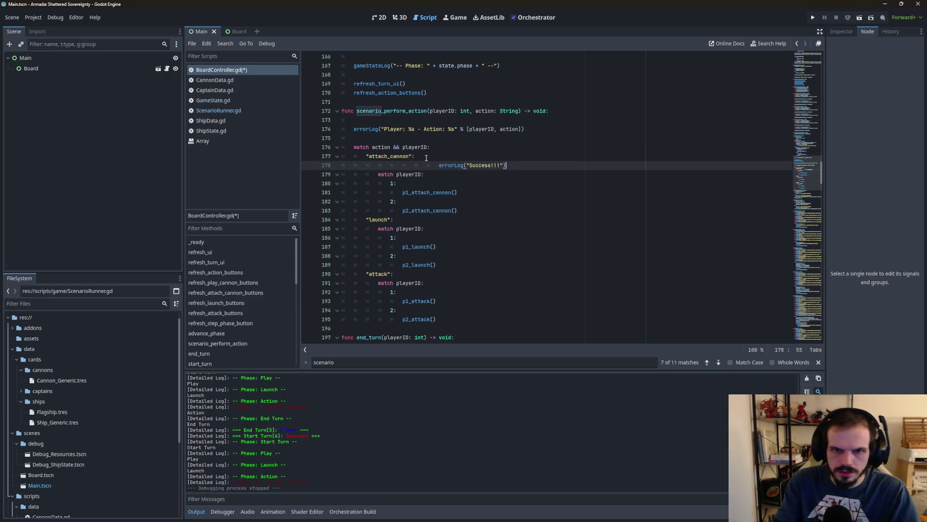
left_click(438, 165)
key("BackSpace")
key("BackSpace")
key("BackSpace")
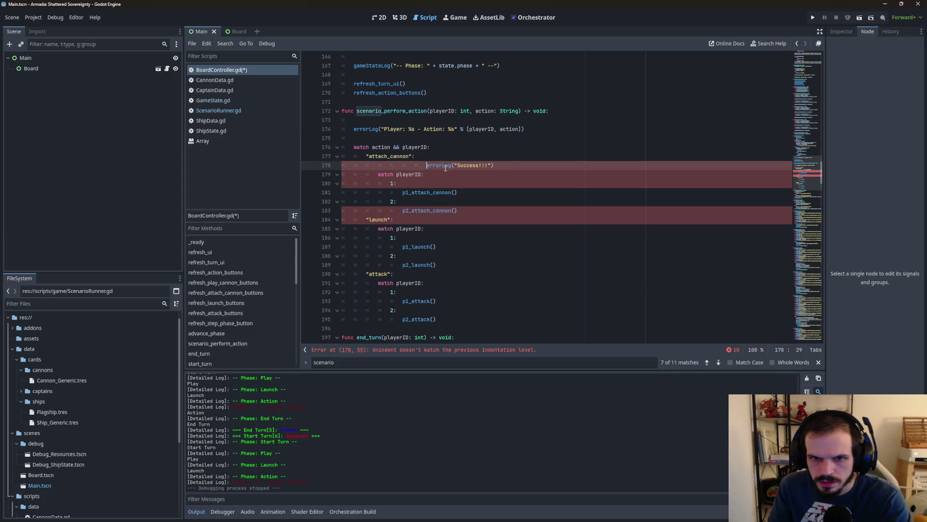
left_click(579, 147)
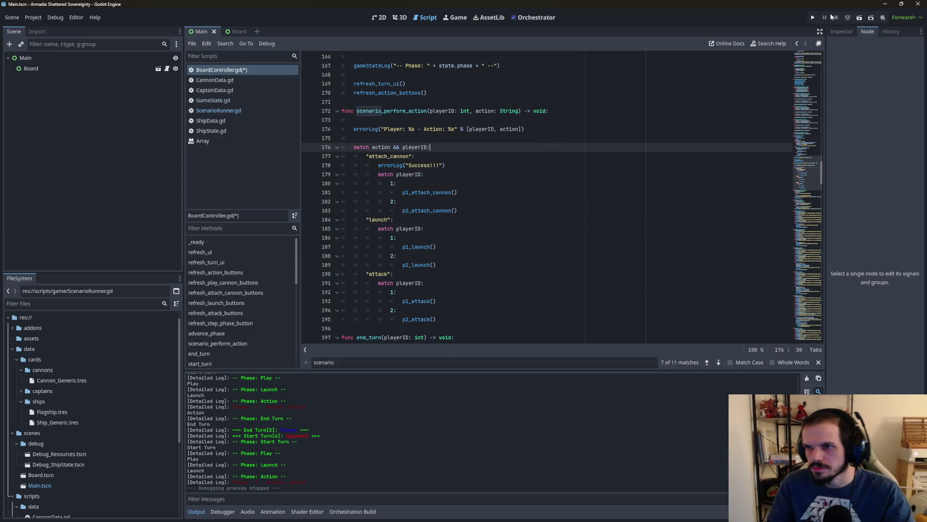
Run the game, play the test scenario to turn 6, and close it.
left_click(812, 17)
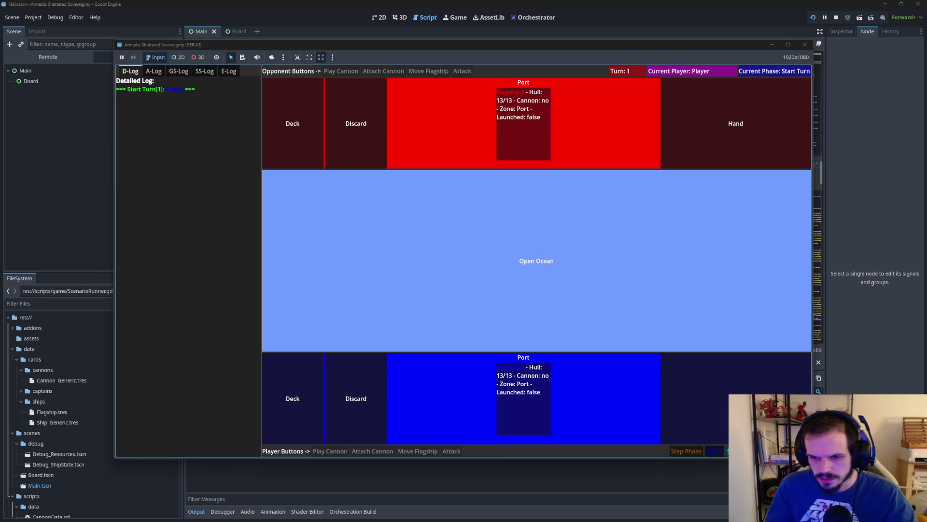
left_click(713, 450)
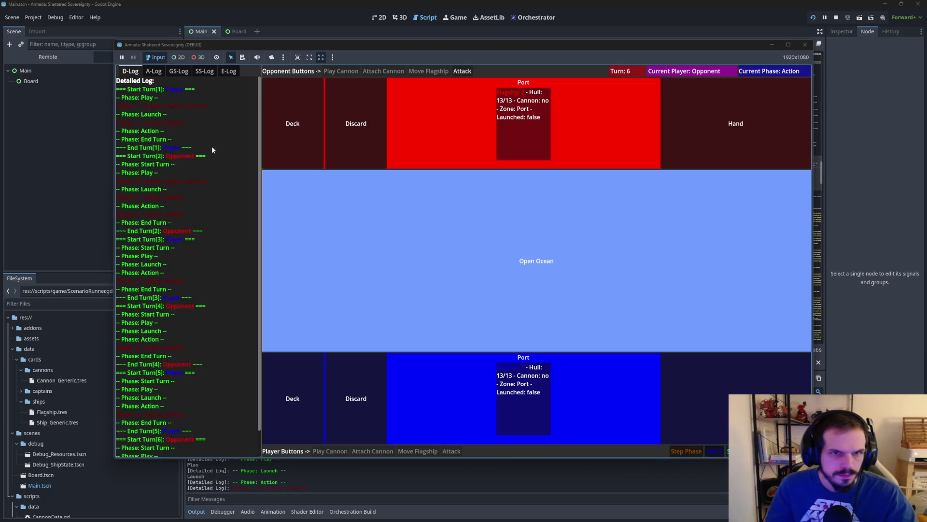
left_click(805, 45)
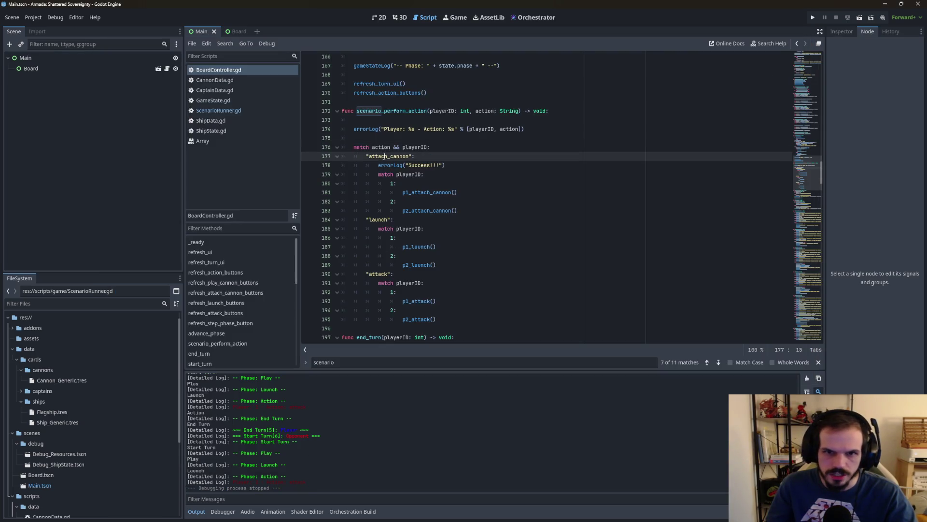
Delete " && playerID" from the match statement so it matches on action alone.
left_click(366, 184)
left_click_drag(428, 146, 391, 147)
key("BackSpace")
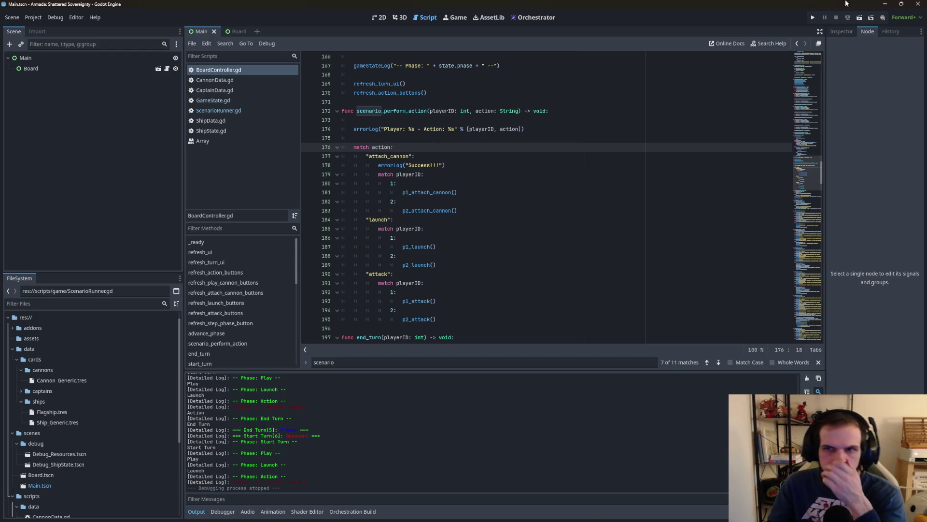
left_click(604, 120)
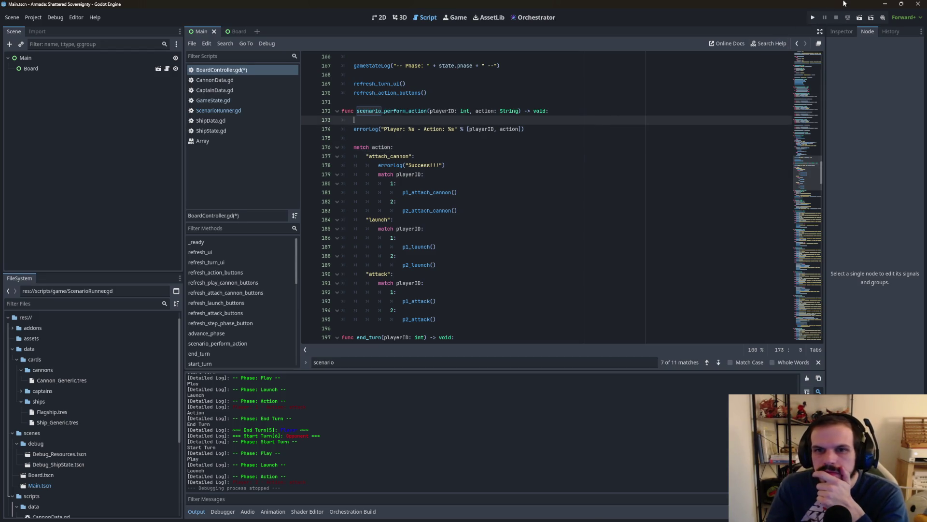
Run the test scenario through to GAME OVER, then stop the game.
left_click(813, 18)
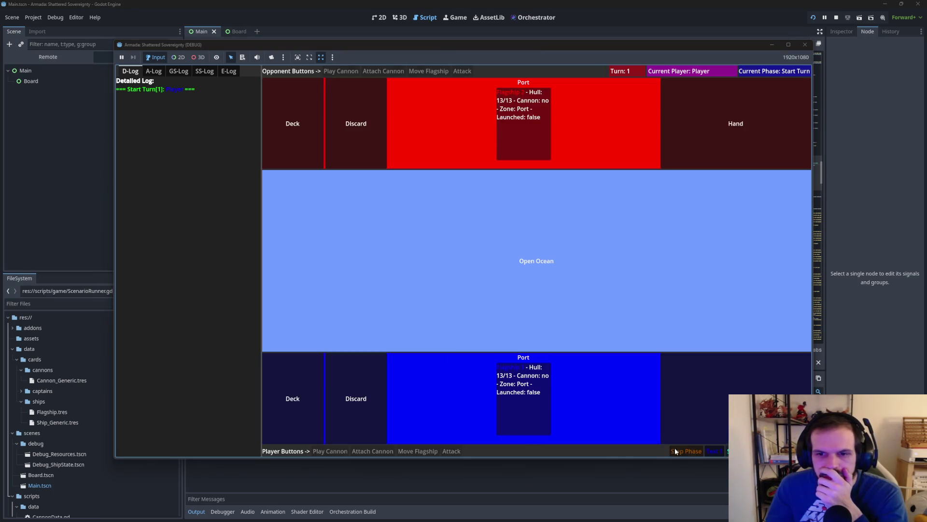
left_click(715, 452)
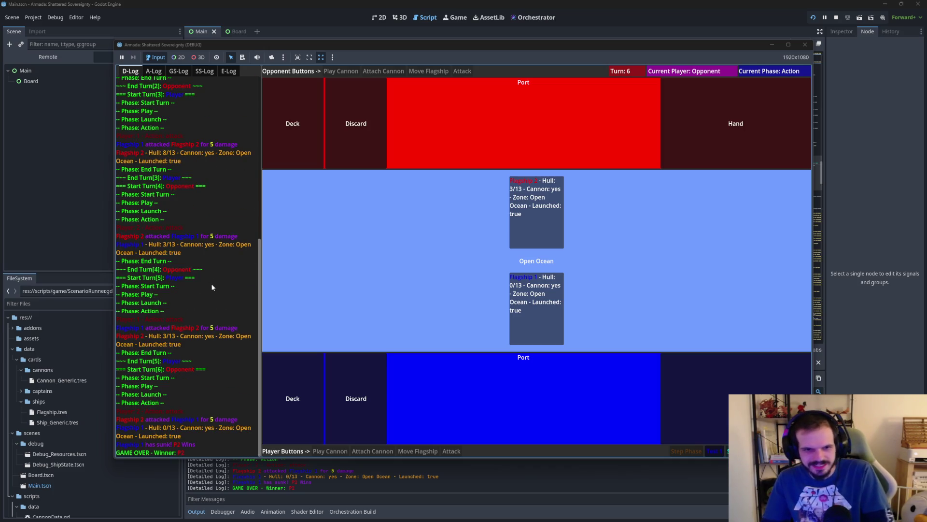
left_click(804, 44)
scroll(460, 306, "down", 4)
scroll(418, 302, "up", 8)
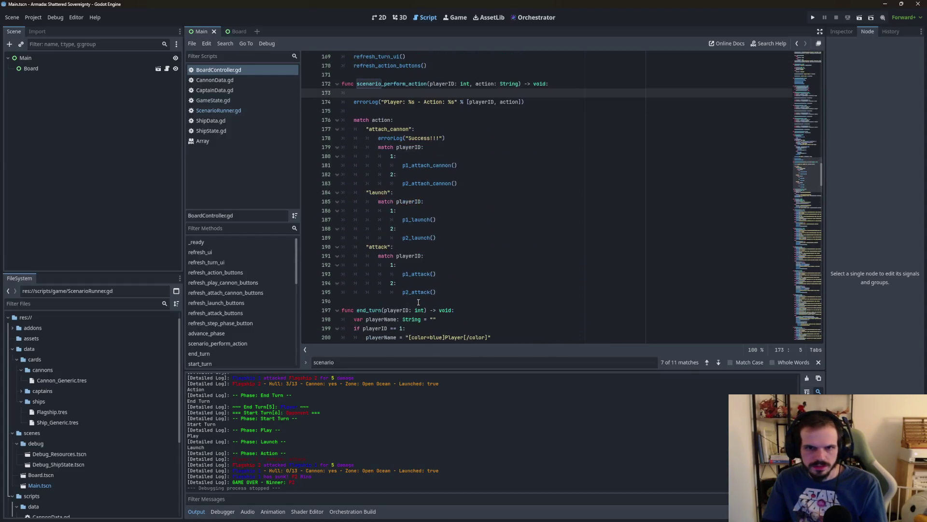
Delete the errorLog("Success!!!") and errorLog("Player: ...") debug lines.
triple_click(463, 139)
key("BackSpace")
key("BackSpace")
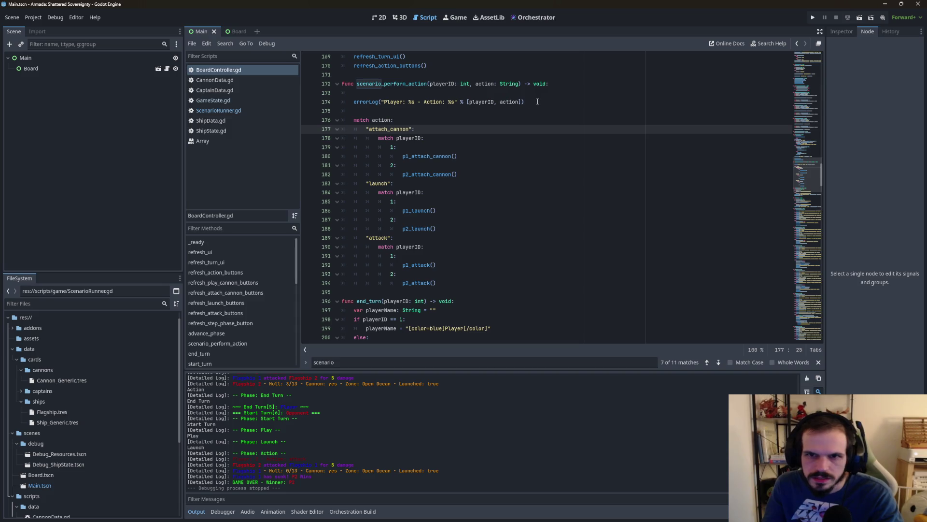
triple_click(521, 101)
key("BackSpace")
key("BackSpace")
Rerun the test scenario with F5 to GAME OVER on Turn 6, then stop it.
key("F5")
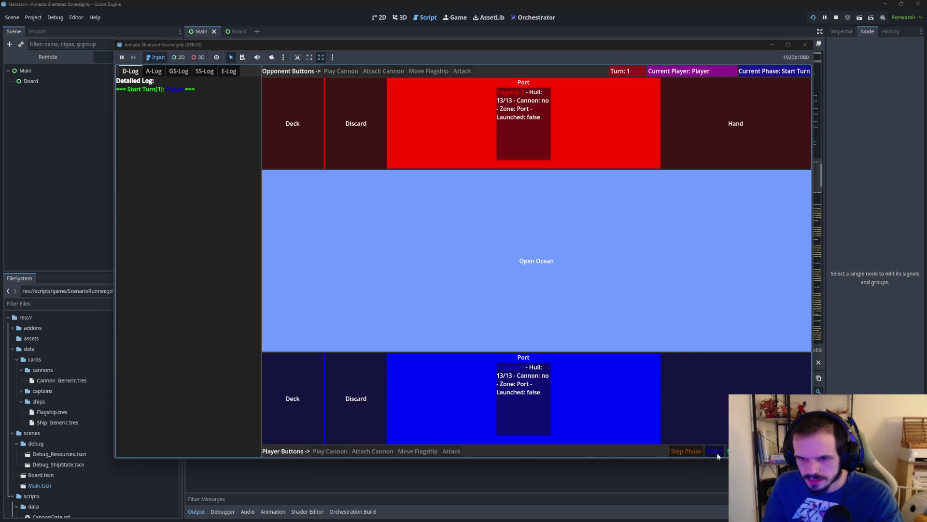
left_click(717, 454)
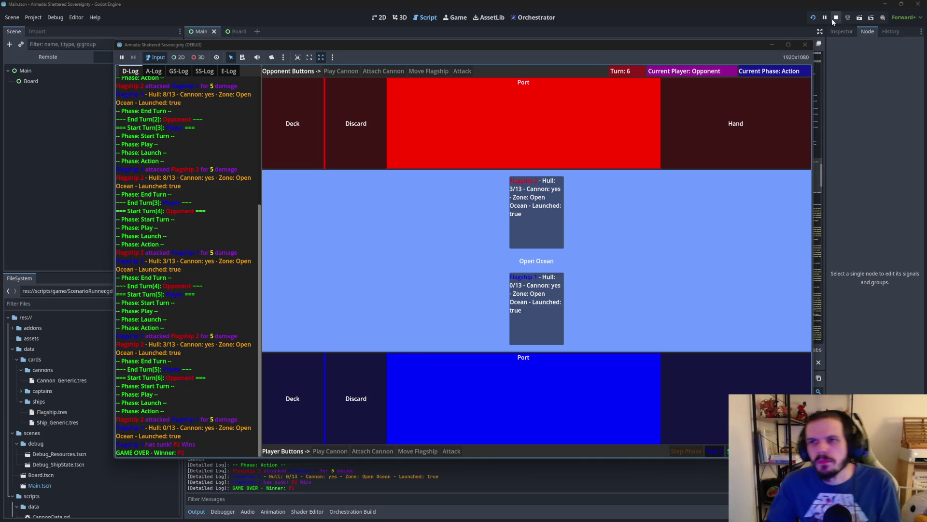
left_click(805, 47)
scroll(493, 208, "down", 3)
Open a new line right after the load_test_01() call in _on_test_1_button_pressed.
scroll(493, 211, "up", 3)
scroll(493, 212, "up", 2)
scroll(521, 211, "down", 8)
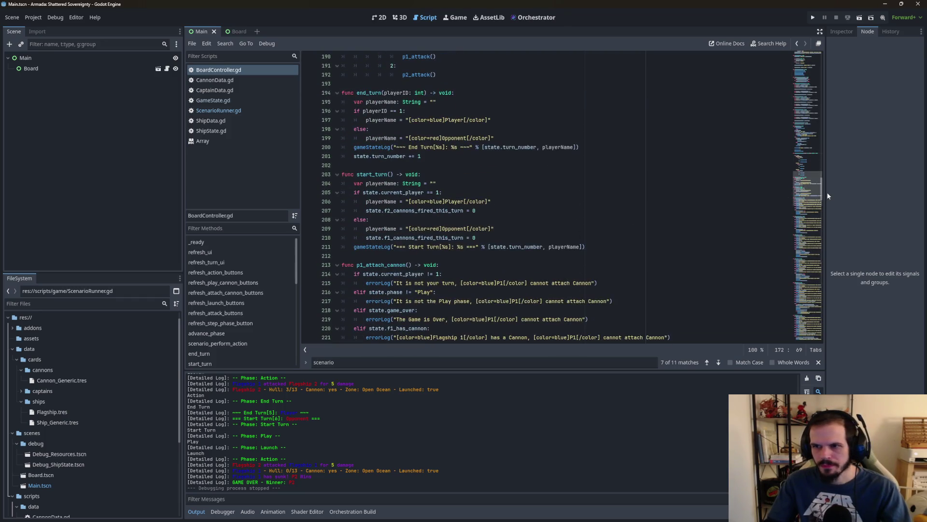
left_click_drag(821, 192, 816, 361)
left_click(471, 283)
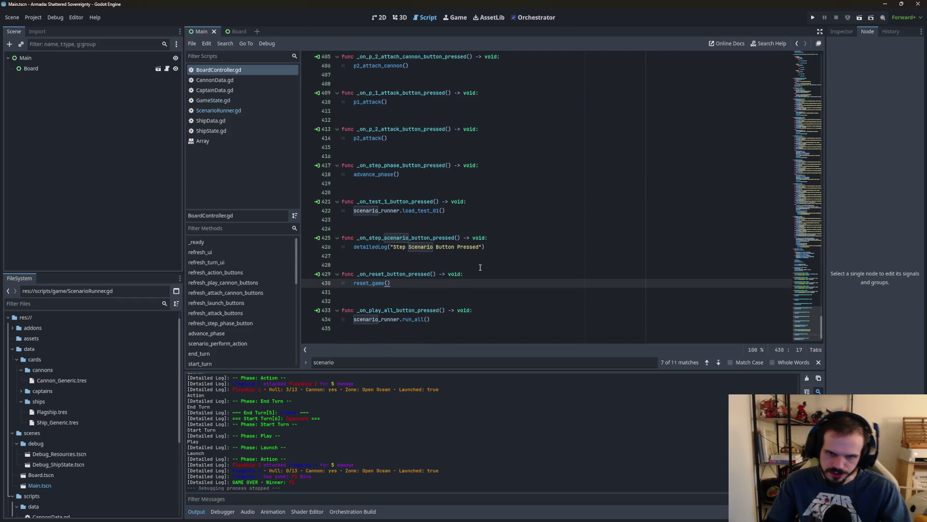
left_click(466, 262)
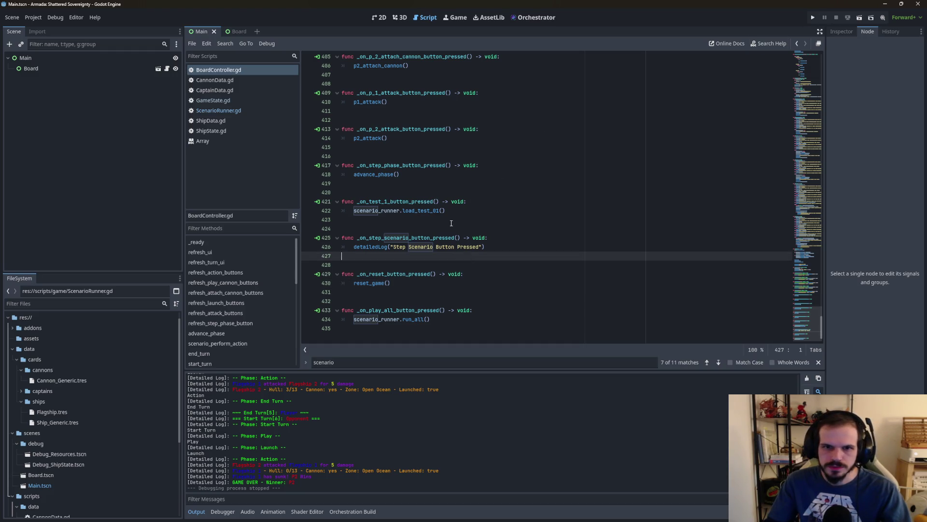
left_click(480, 210)
key("Return")
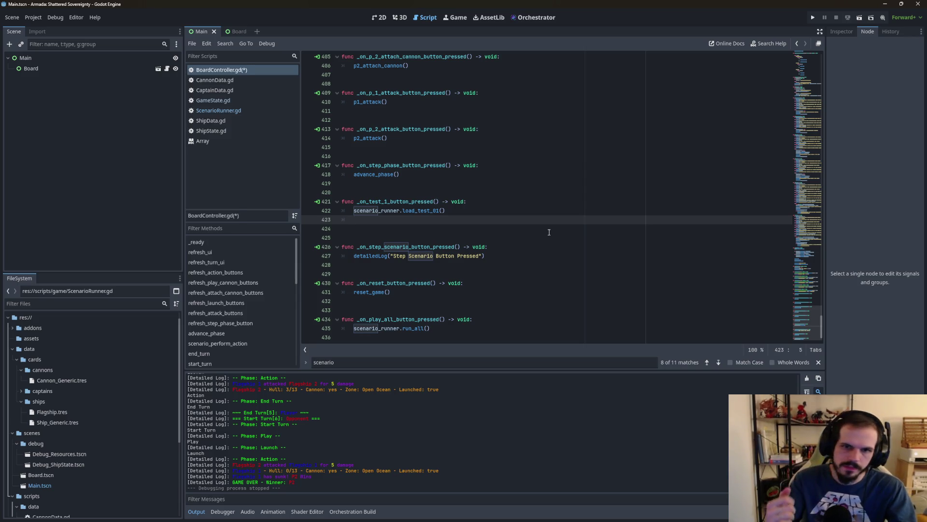
Enter refresh_scenario_buttons() on line 423 with autocomplete, correcting stray typing.
scroll(549, 232, "up", 5)
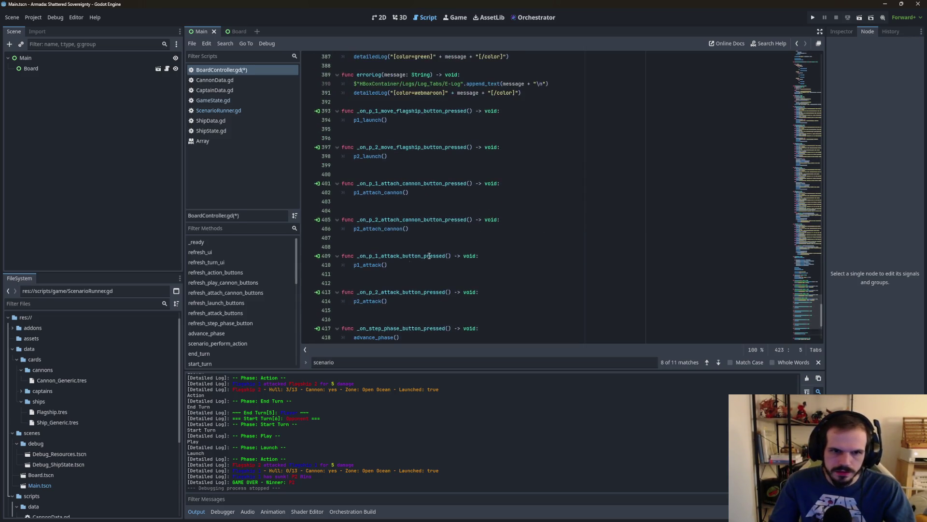
scroll(239, 325, "down", 2)
scroll(239, 325, "down", 4)
scroll(550, 248, "down", 4)
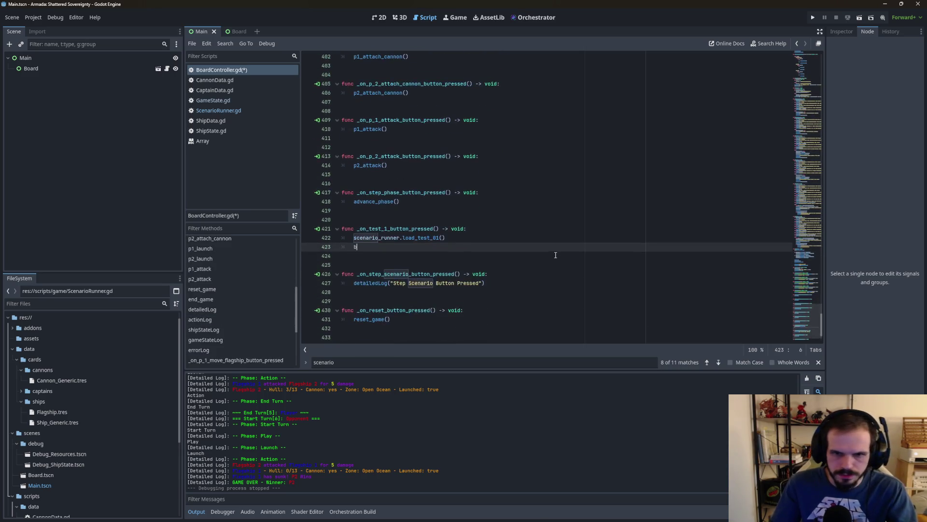
type("button")
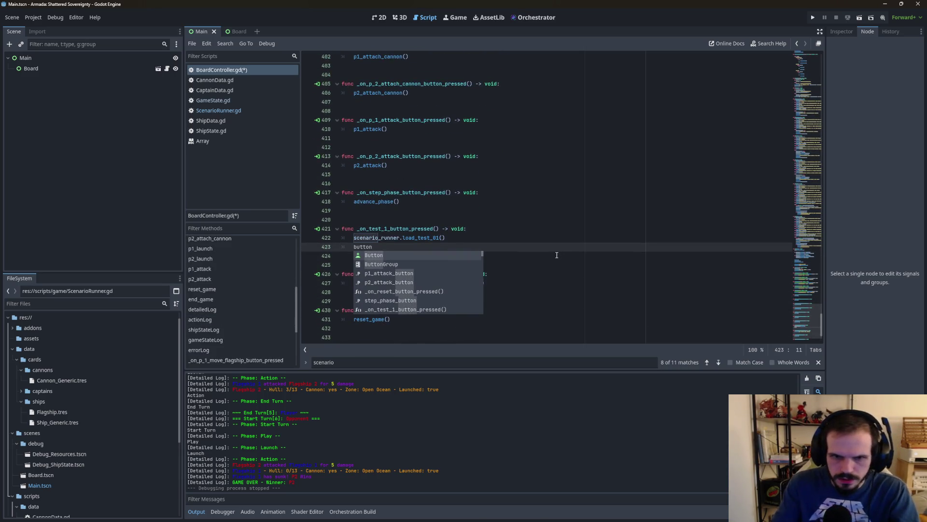
key("BackSpace")
key("BackSpace")
key("BackSpace")
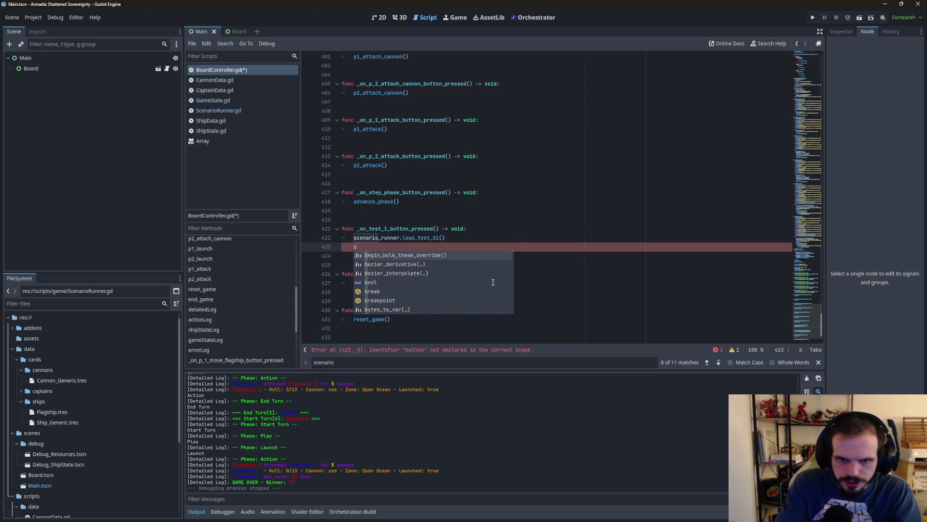
scroll(238, 312, "down", 4)
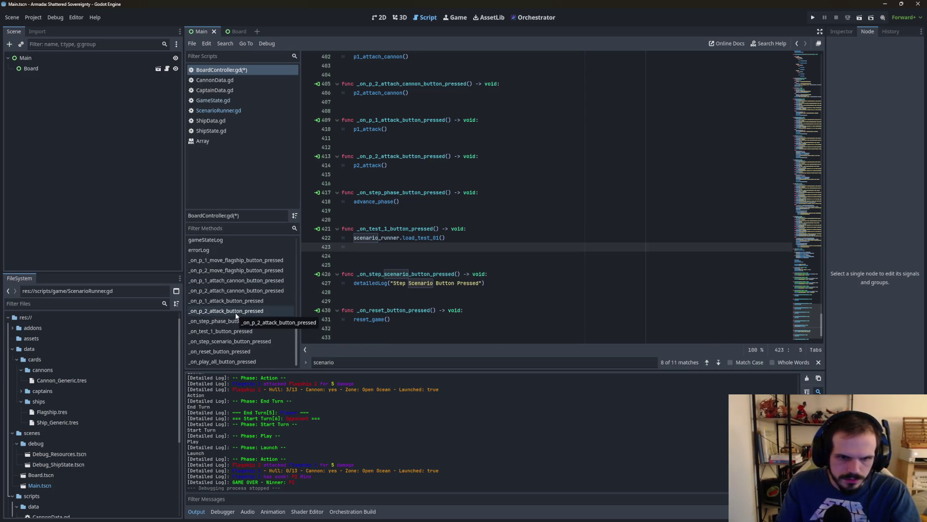
scroll(236, 316, "up", 5)
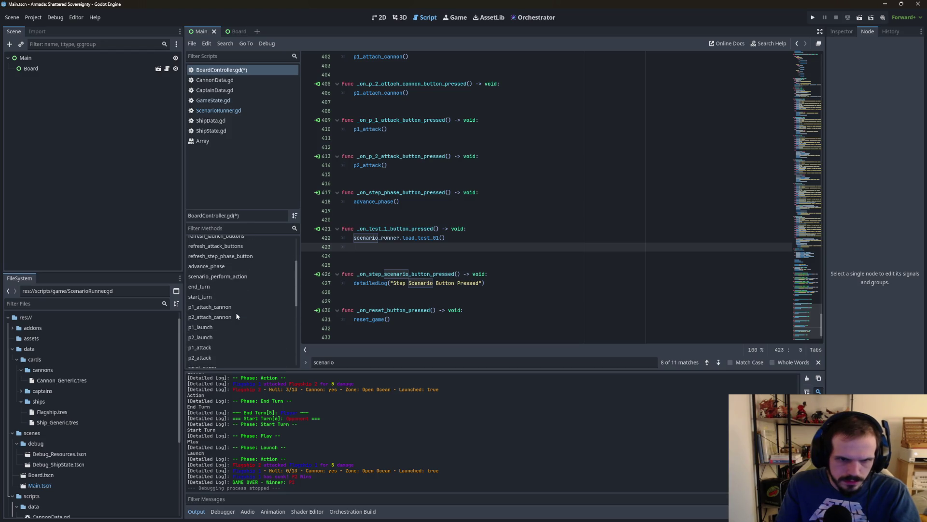
scroll(236, 315, "up", 2)
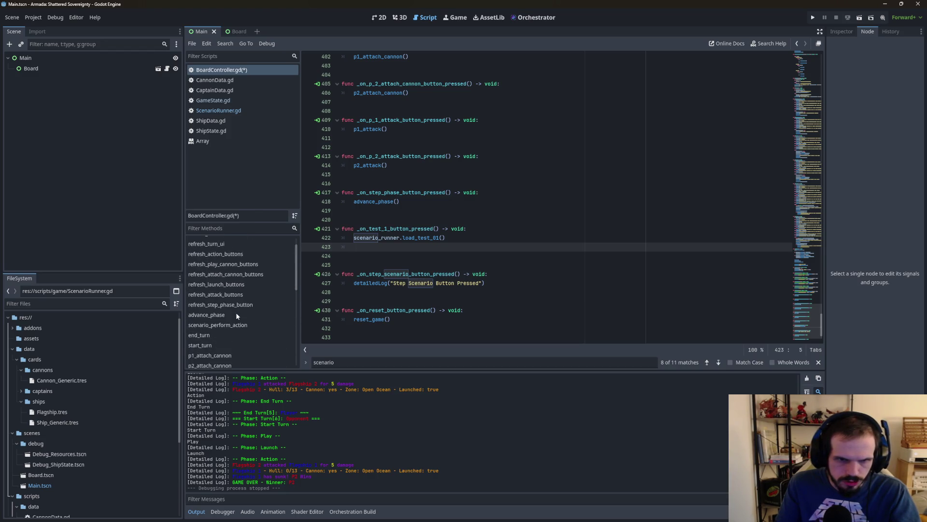
type("f")
key("BackSpace")
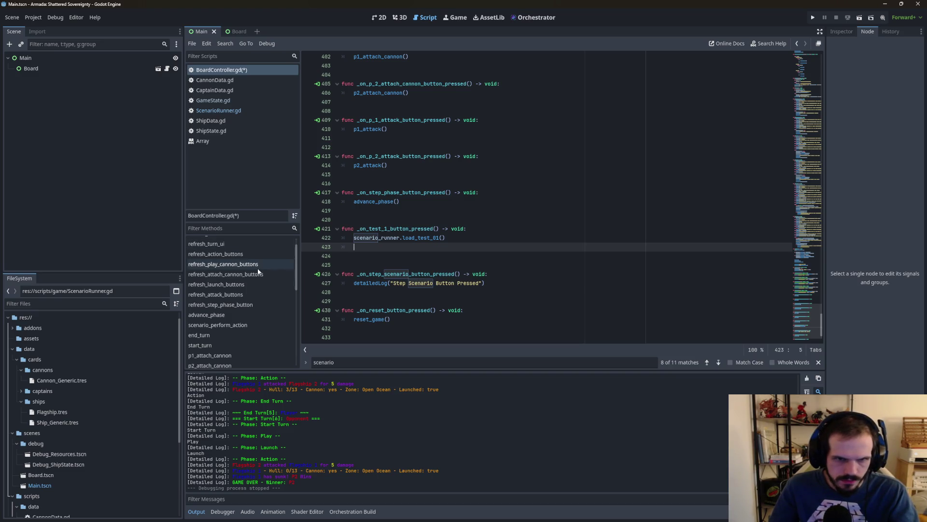
scroll(256, 268, "up", 2)
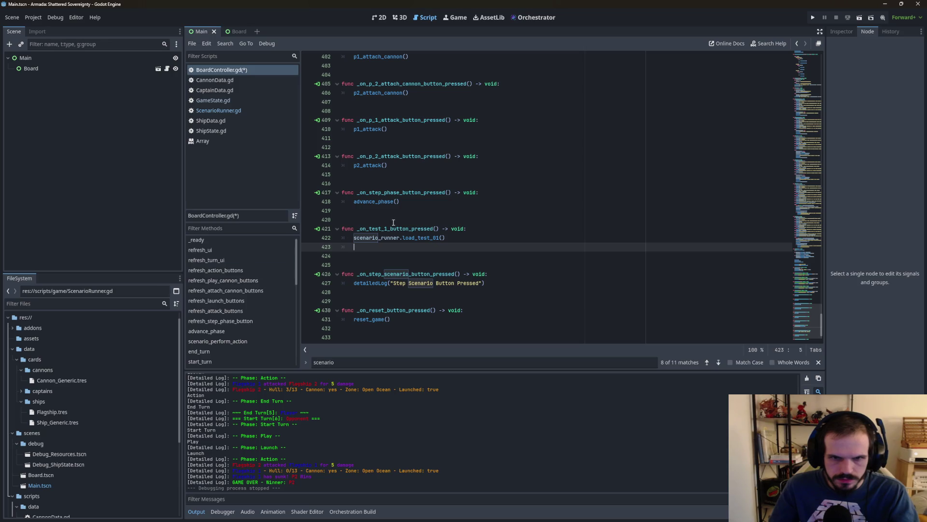
type("refres")
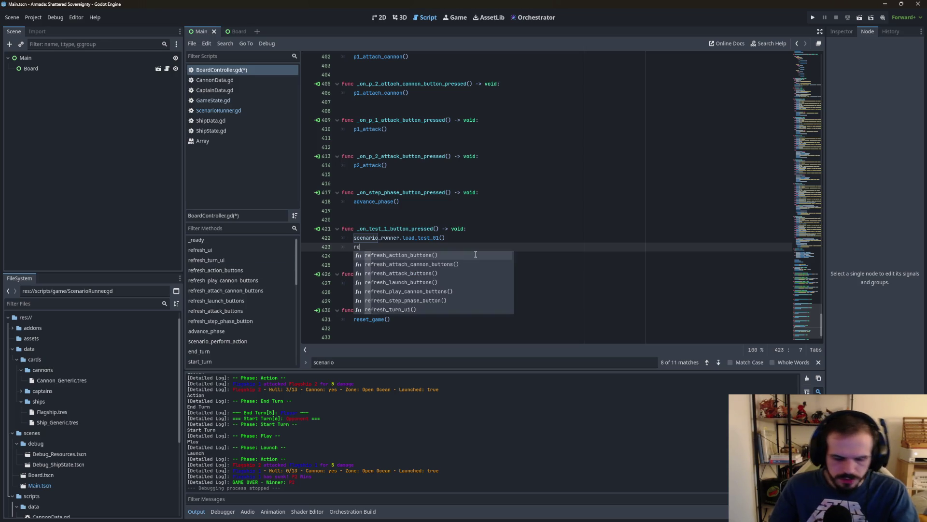
type("h")
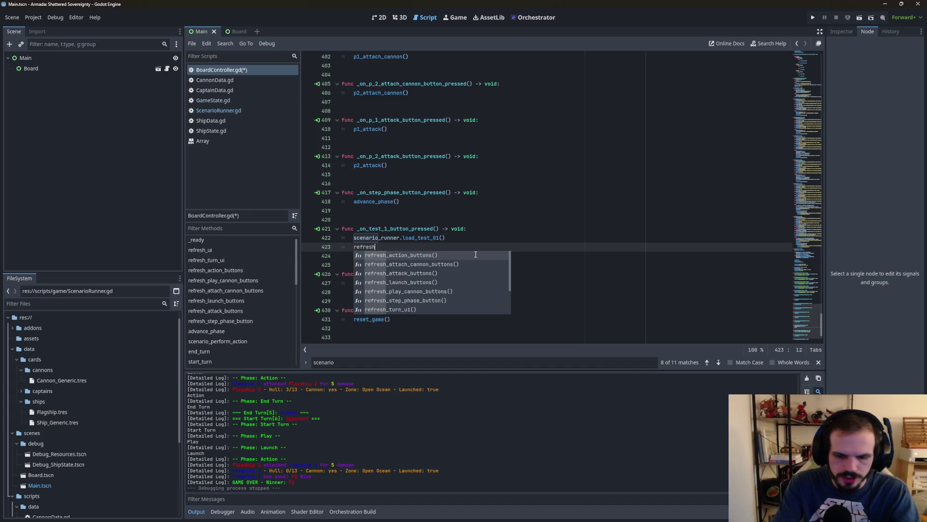
type("_")
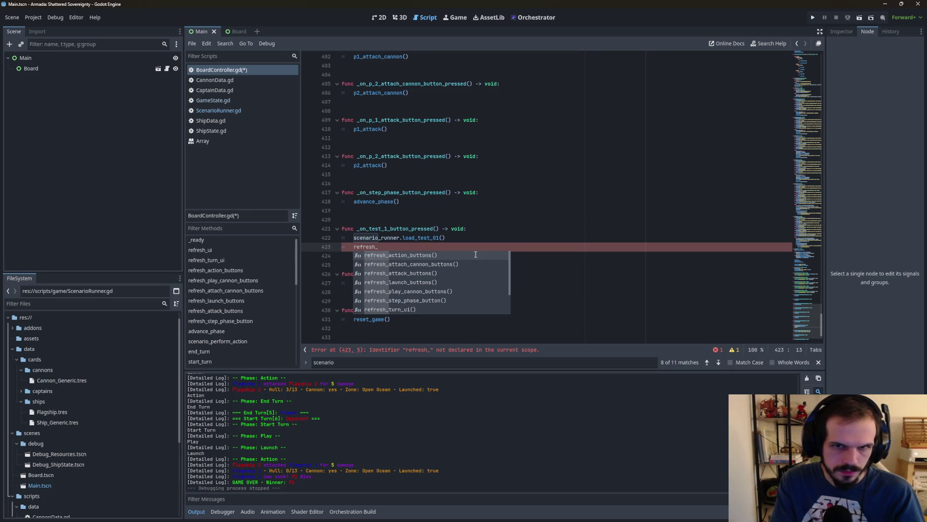
type("scenario")
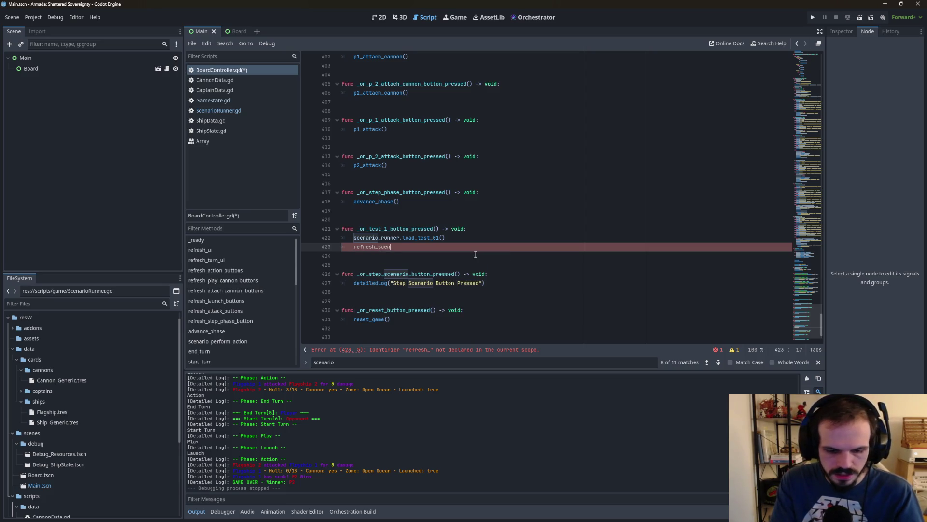
type("buttons()")
scroll(386, 271, "up", 10)
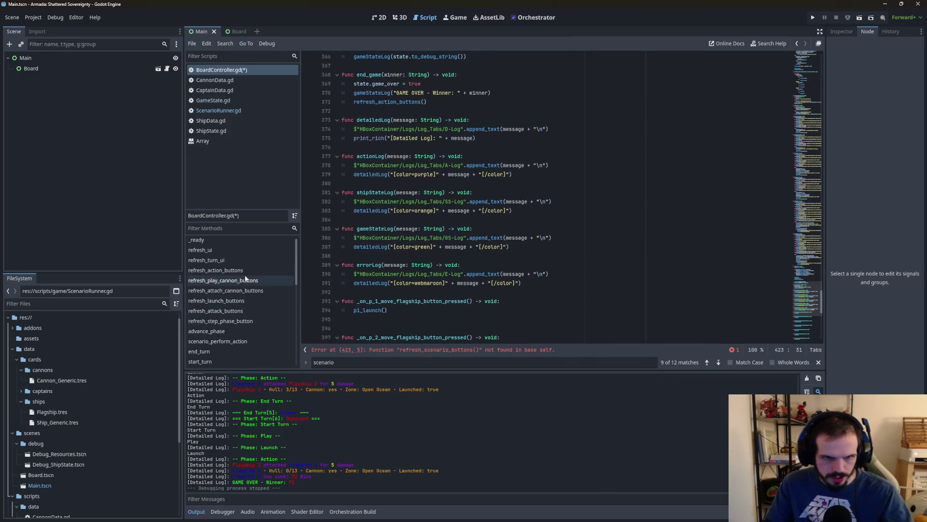
Jump to refresh_action_buttons and place the caret after the refresh_step_phase_button function.
left_click(217, 270)
scroll(421, 217, "down", 6)
scroll(421, 217, "down", 8)
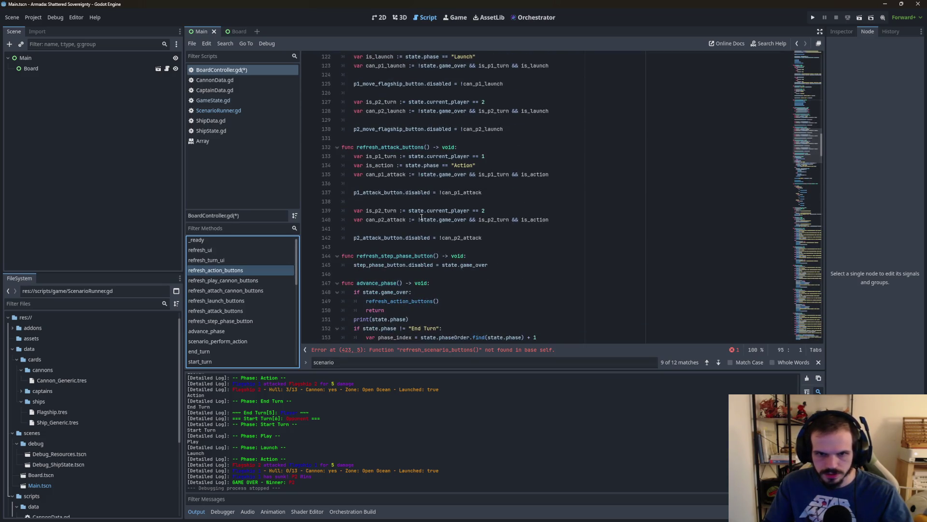
scroll(421, 218, "down", 2)
left_click(390, 218)
scroll(402, 215, "down", 2)
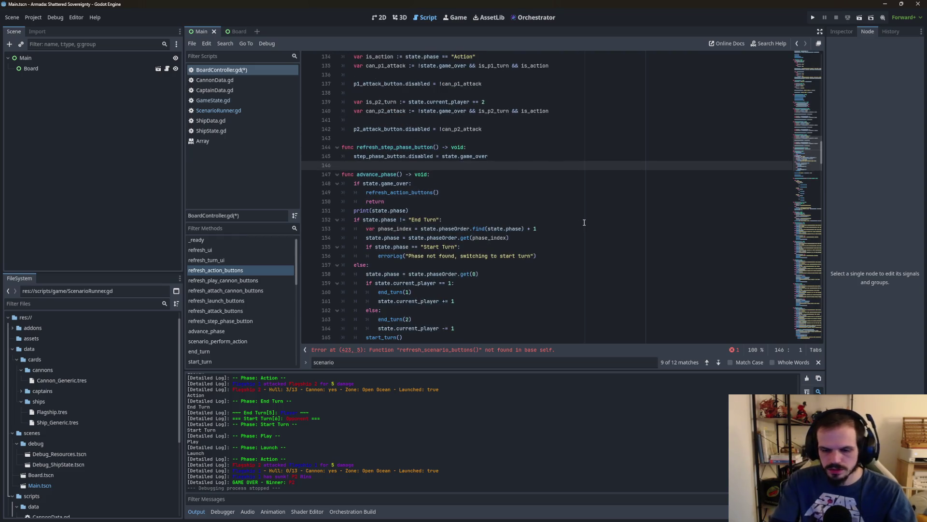
Declare func refresh_scenario_buttons() -> void: on line 147, leaving its body empty.
key("Return")
key("Return")
key("Up")
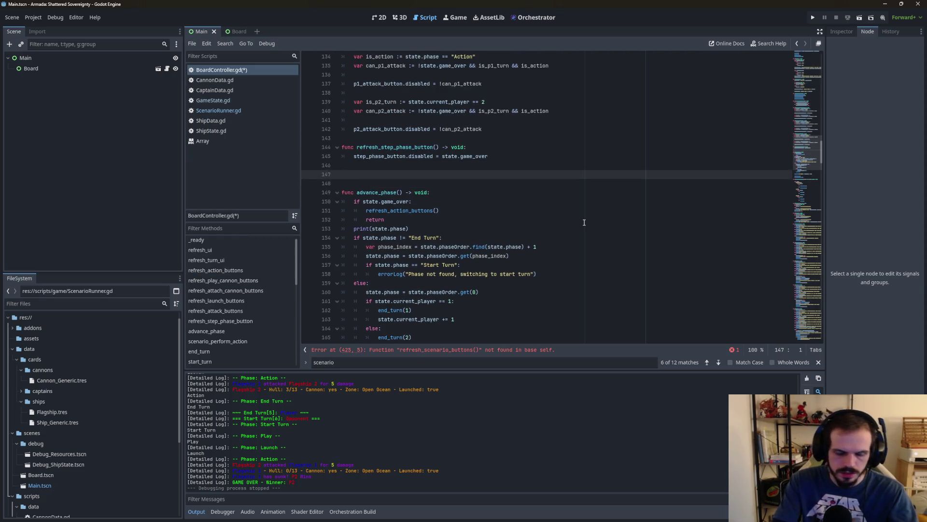
type("unc re")
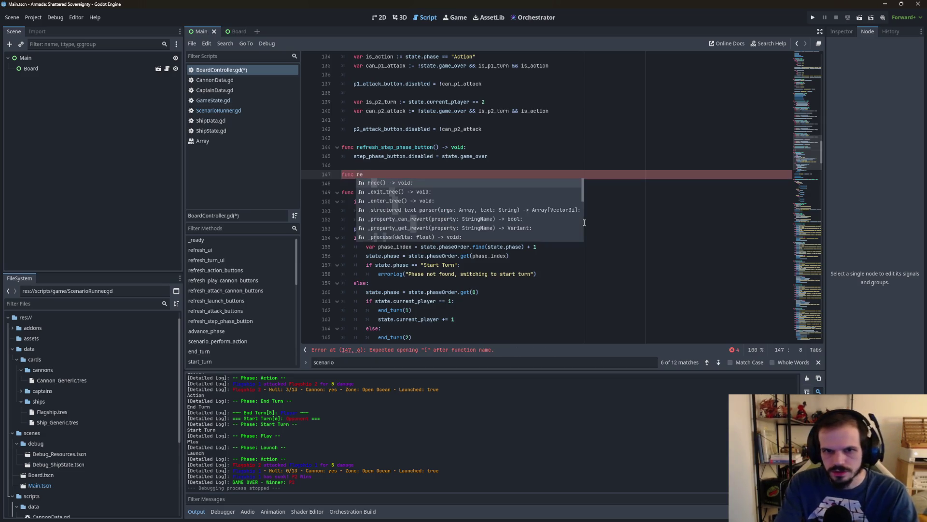
type("fresc")
key("BackSpace")
key("BackSpace")
key("BackSpace")
type("esh_scenario_b")
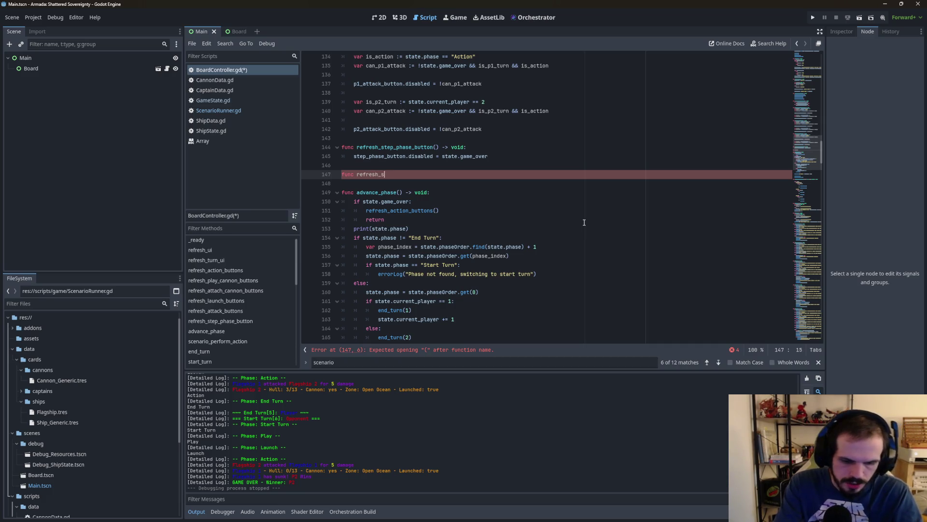
type("uttons() -> ")
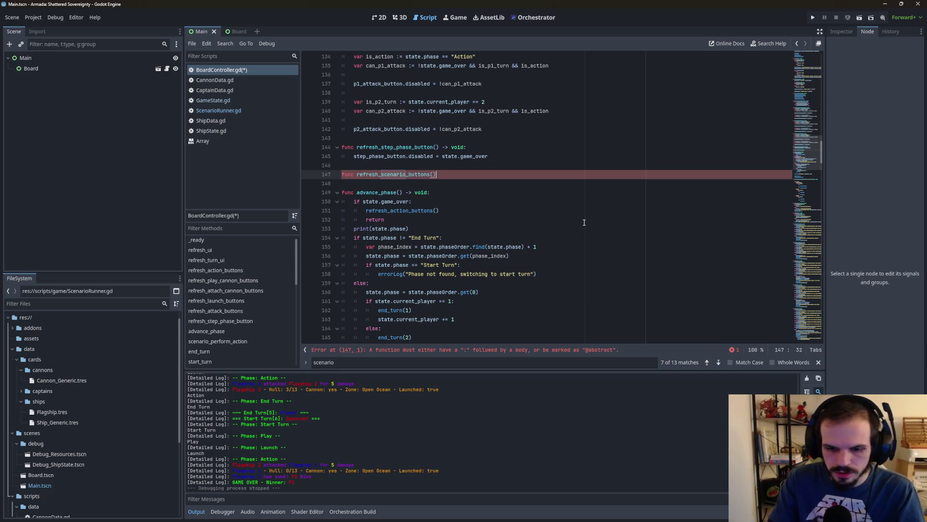
type("void:")
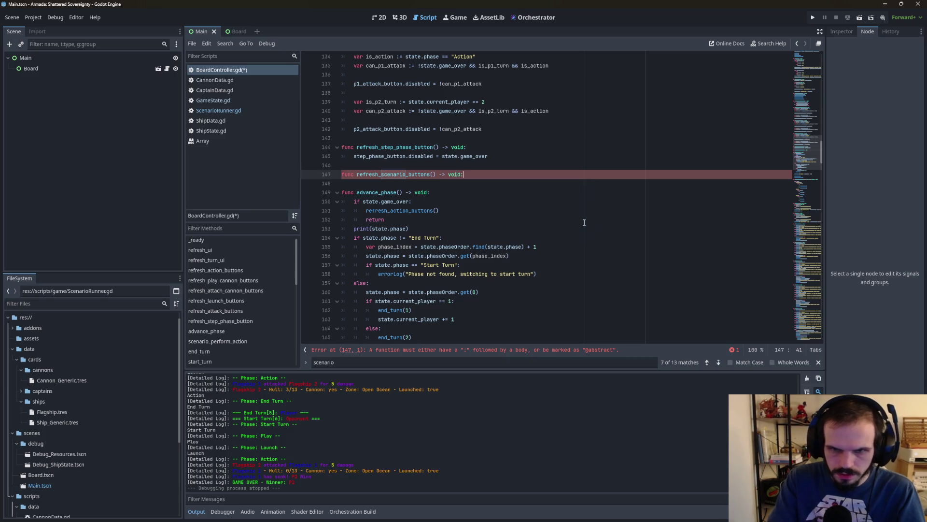
key("Return")
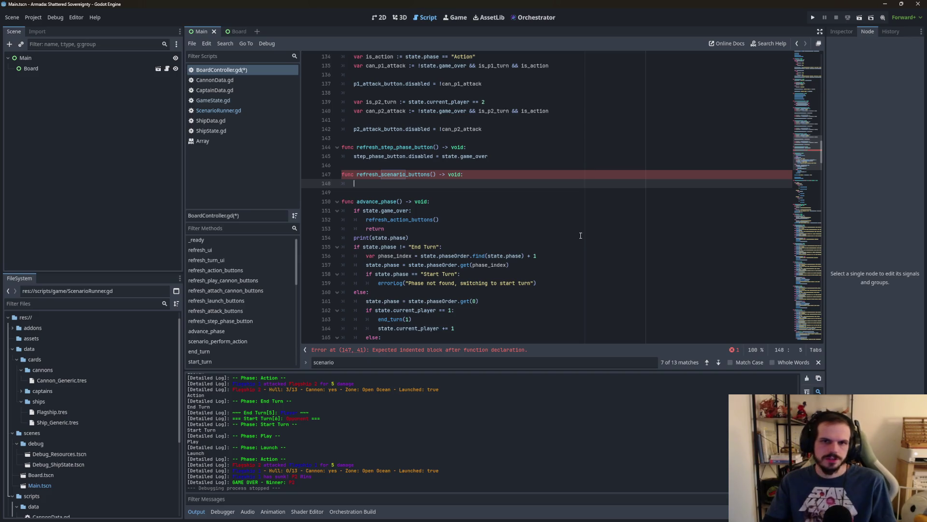
scroll(580, 235, "up", 5)
scroll(579, 232, "down", 5)
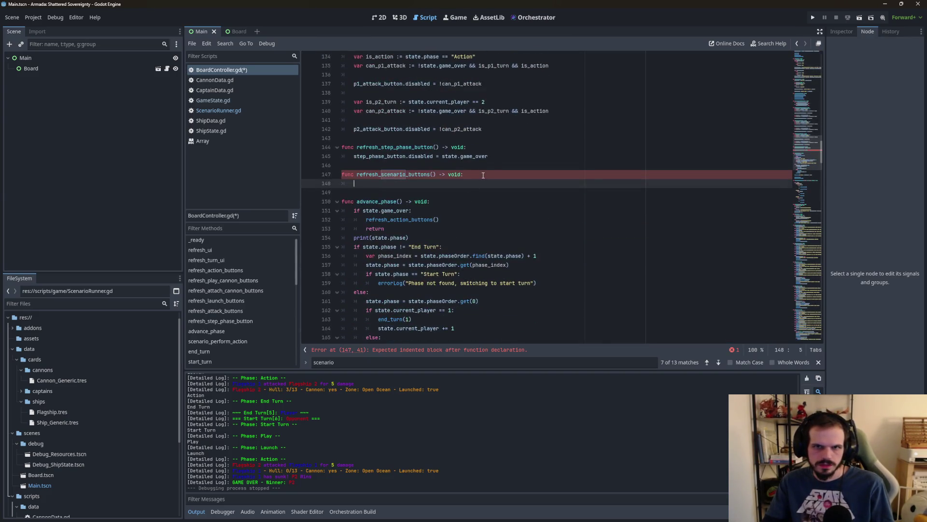
scroll(483, 176, "up", 2)
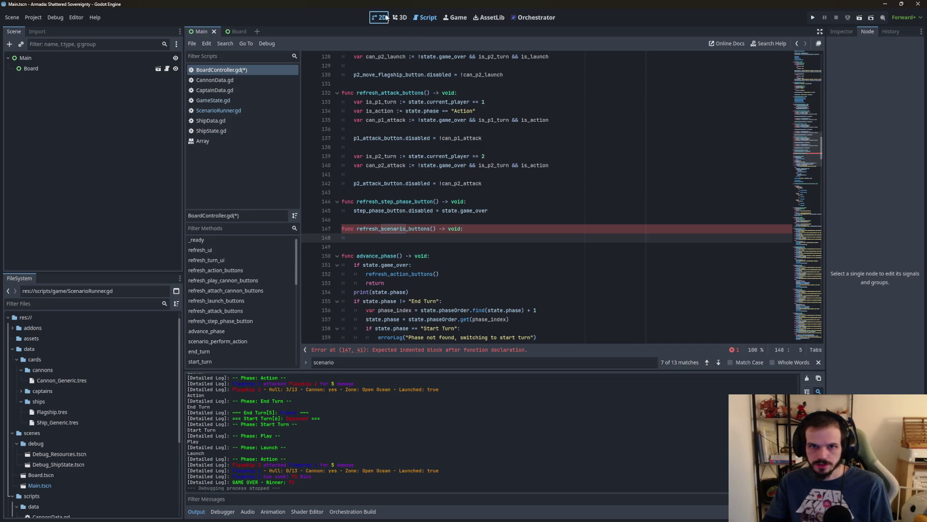
left_click(386, 17)
scroll(668, 324, "up", 4)
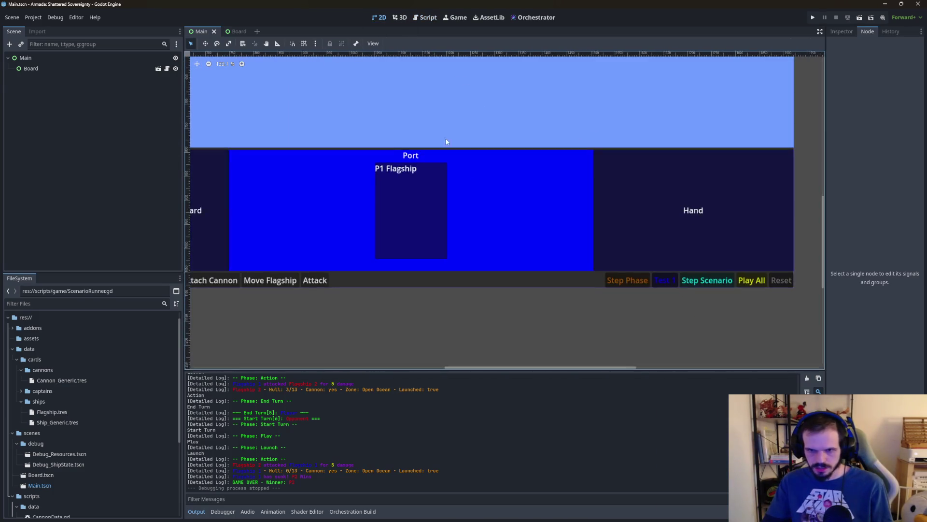
scroll(464, 160, "right", 5)
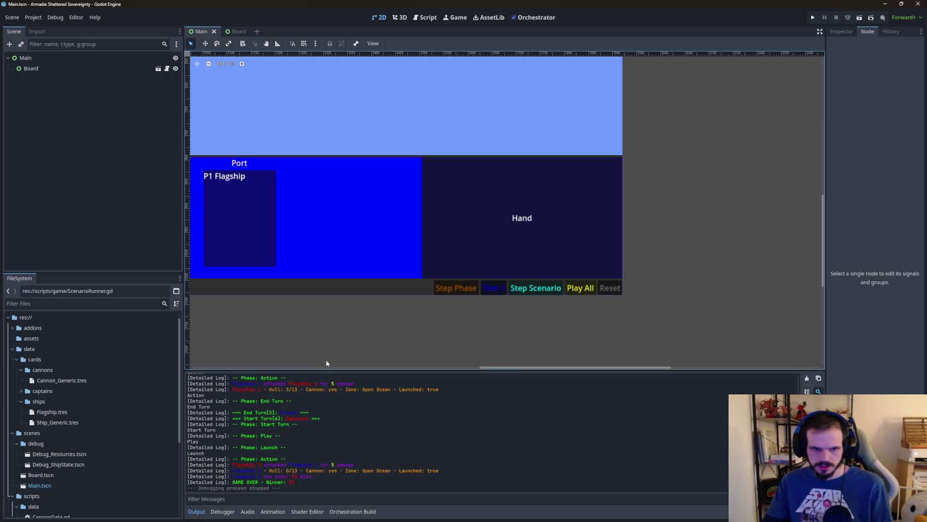
scroll(452, 266, "down", 2)
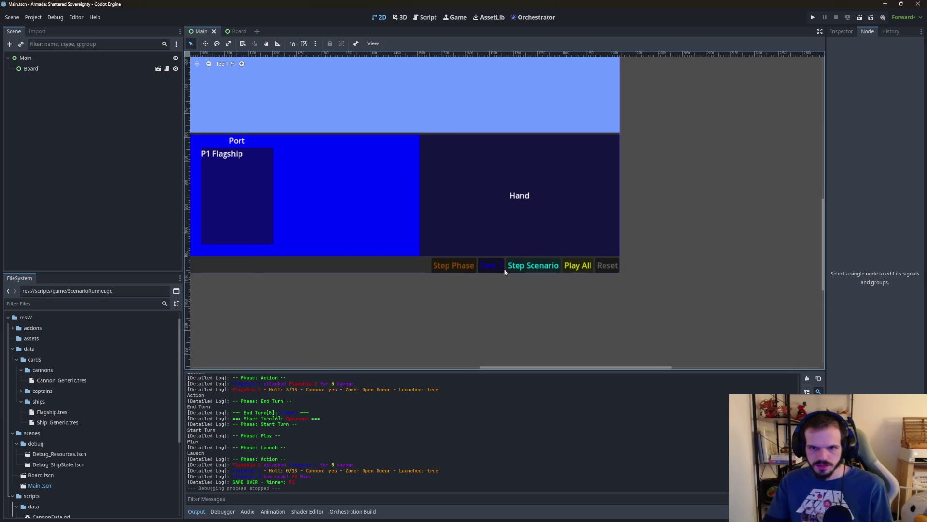
mouse_move(462, 278)
left_mouse_down()
mouse_move(700, 287)
mouse_move(526, 289)
left_mouse_up()
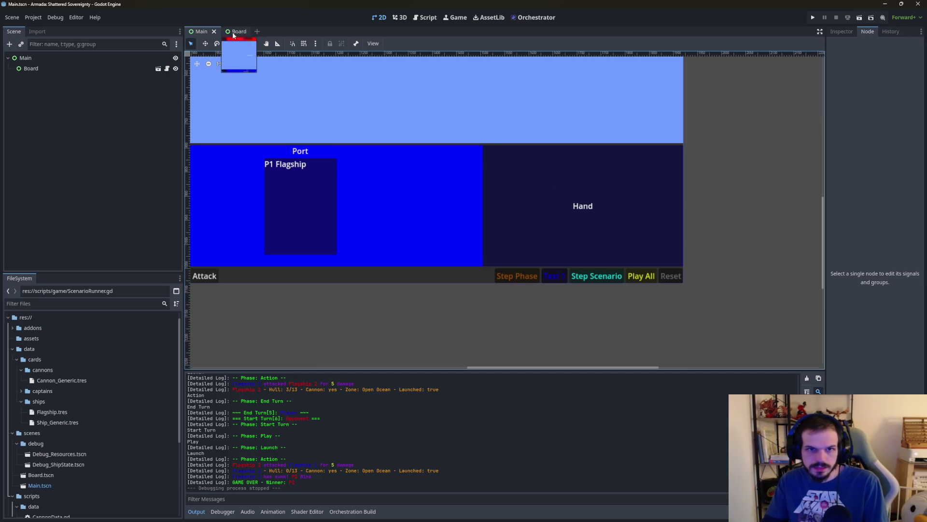
left_click(425, 19)
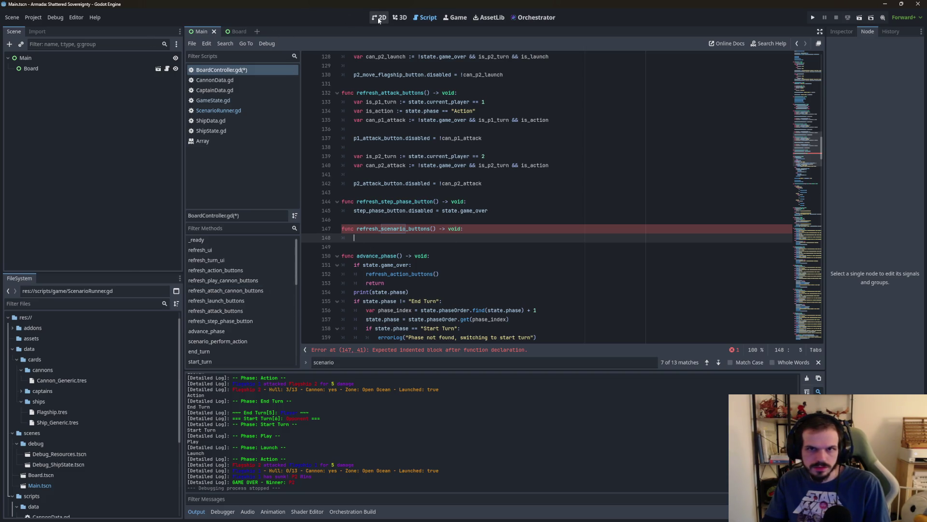
left_click(38, 68)
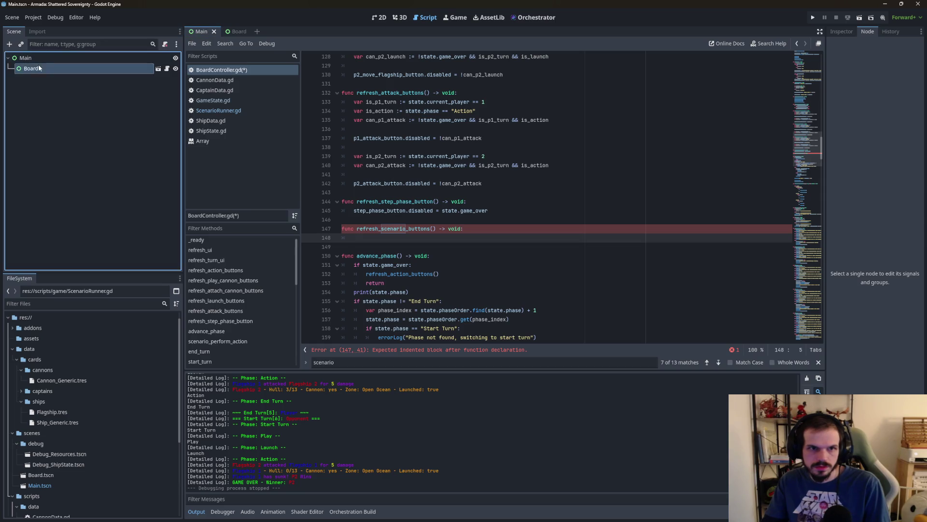
Add a pass stub, then write func refresh_test_1_button() -> void: with a pass body.
left_click(237, 32)
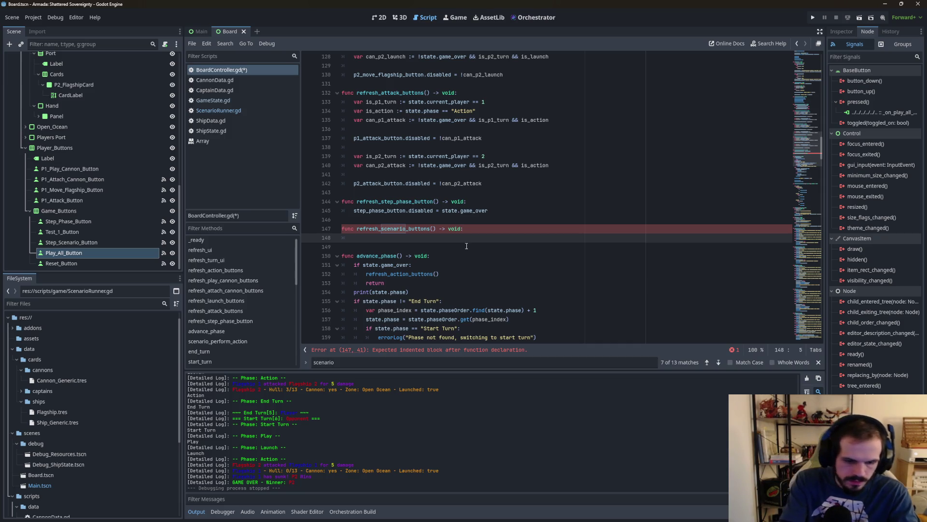
type("pass")
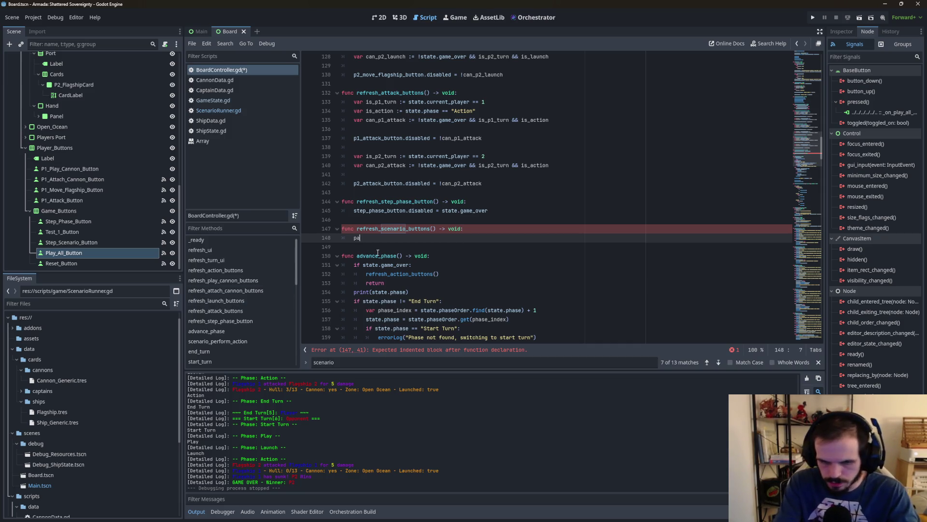
left_click(383, 247)
key("Return")
key("Return")
key("Up")
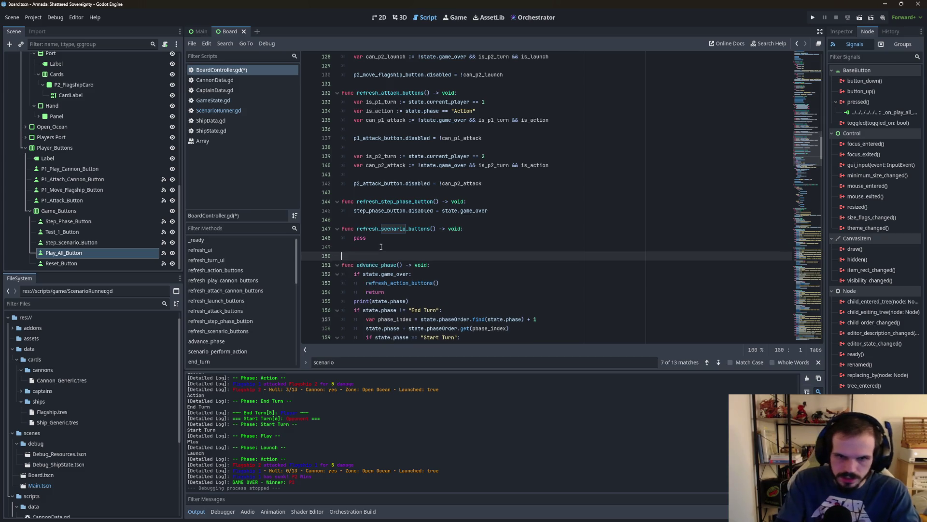
type("unc refresh_")
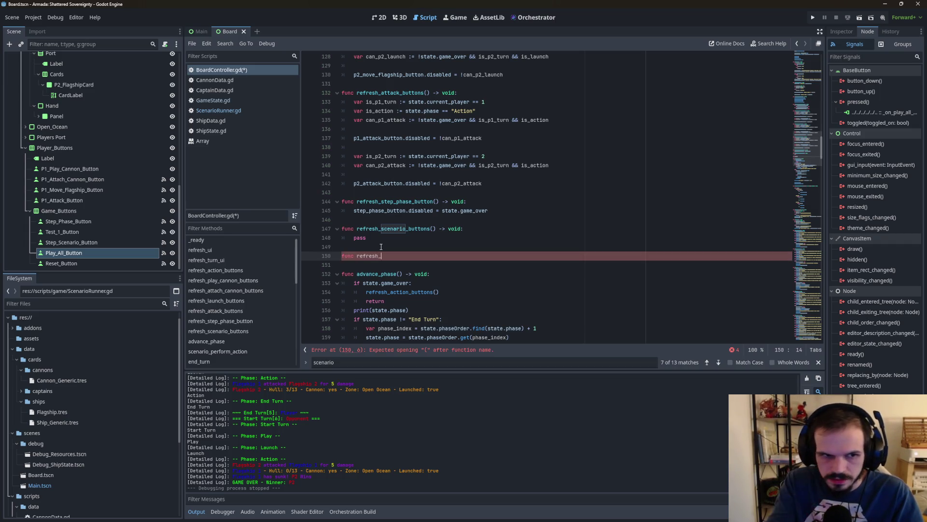
type("st")
key("BackSpace")
key("BackSpace")
key("BackSpace")
type("test_1_button()")
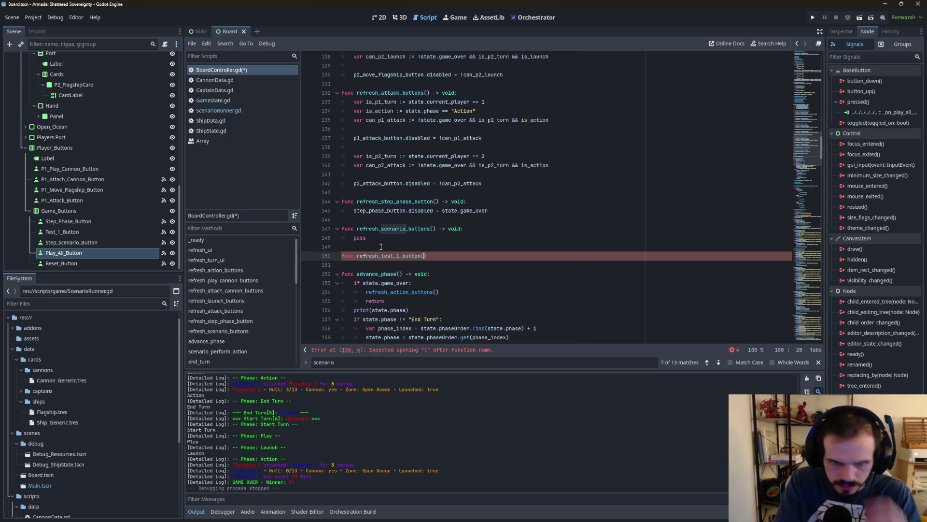
type(" -> ")
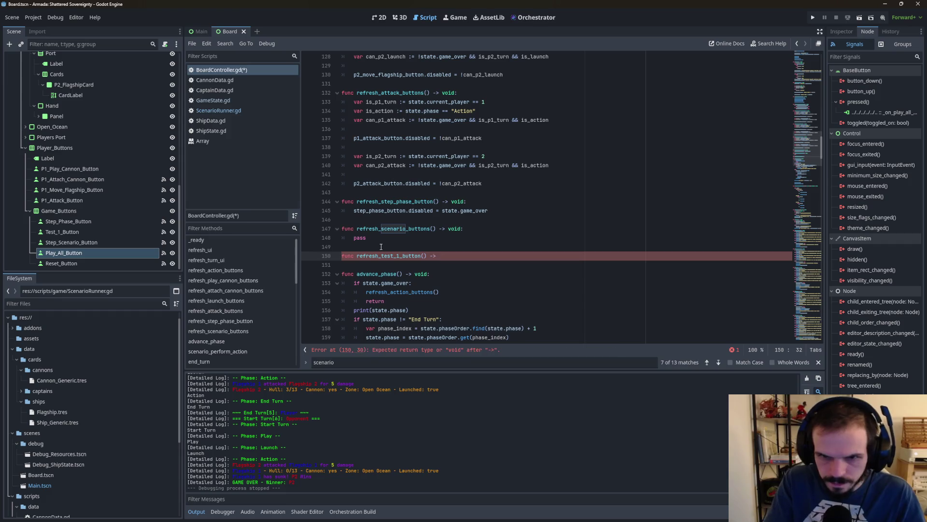
type("void:")
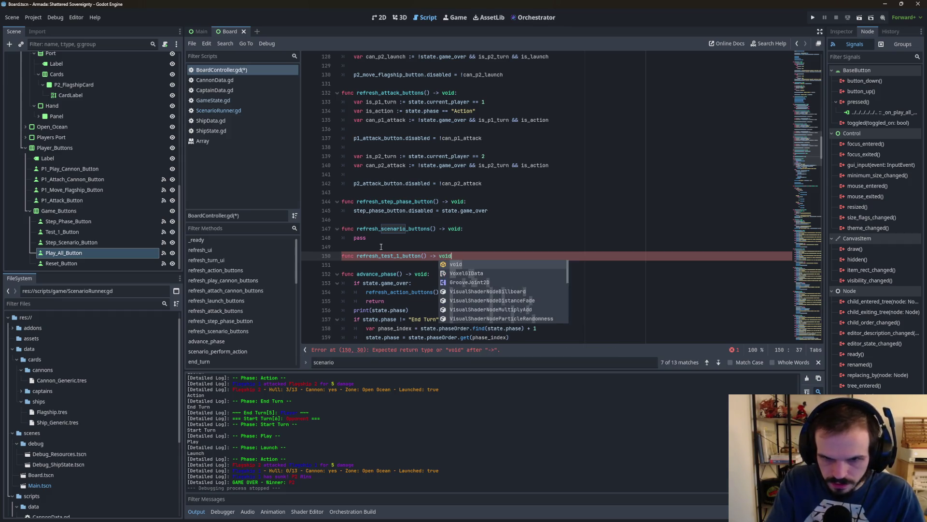
key("Return")
type("pass")
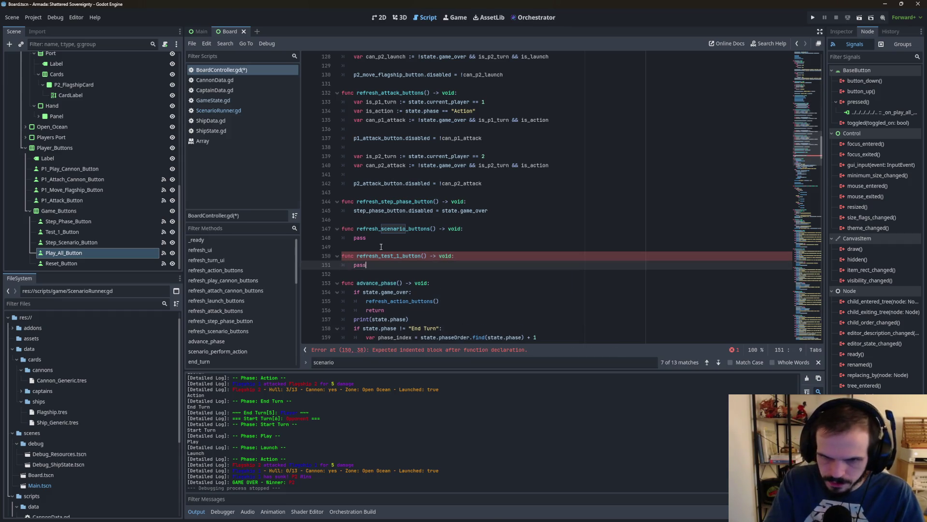
Add a refresh_step_scenario_button void stub containing pass.
key("Return")
key("Return")
type("func refresh_")
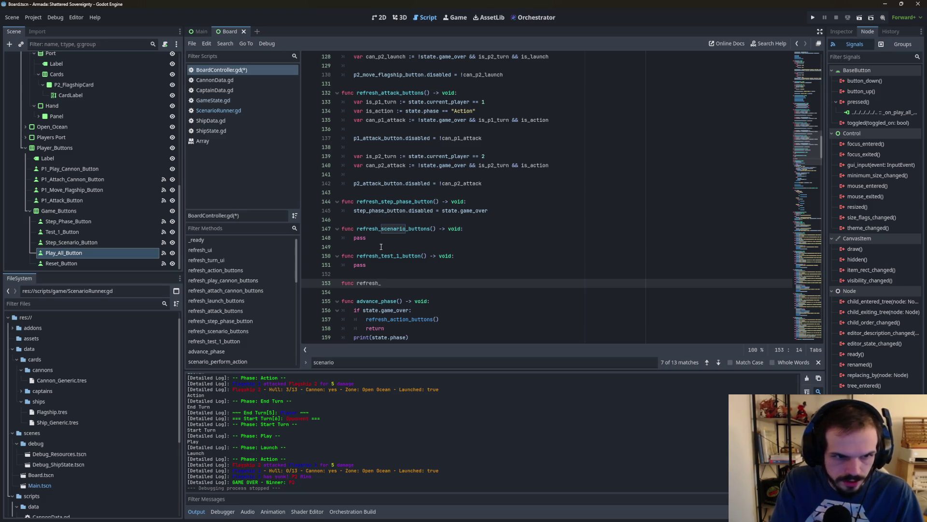
type("tep")
type("s cenario_button -")
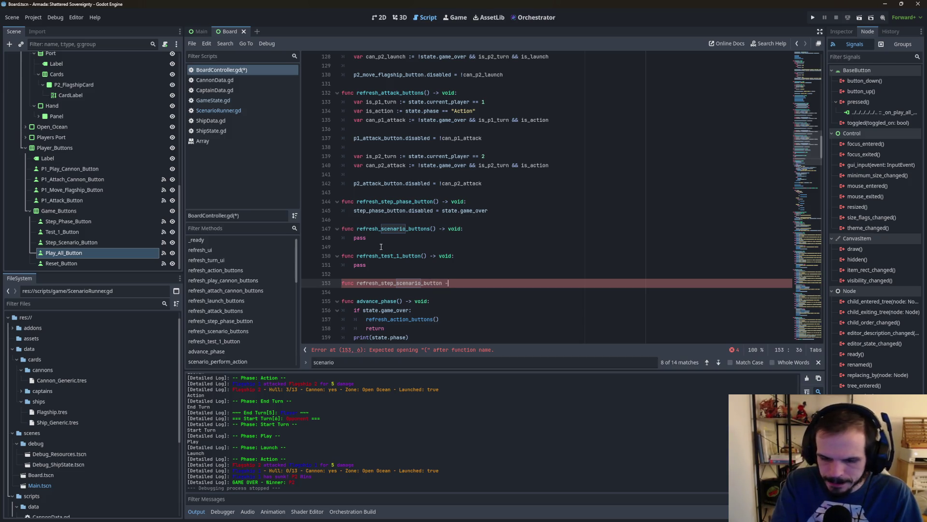
type("void:")
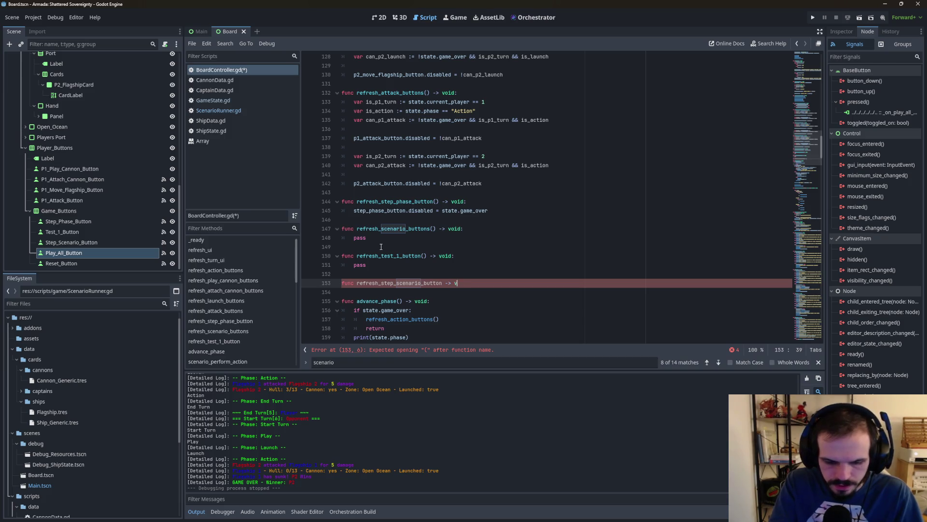
key("Return")
type("pass")
key("Return")
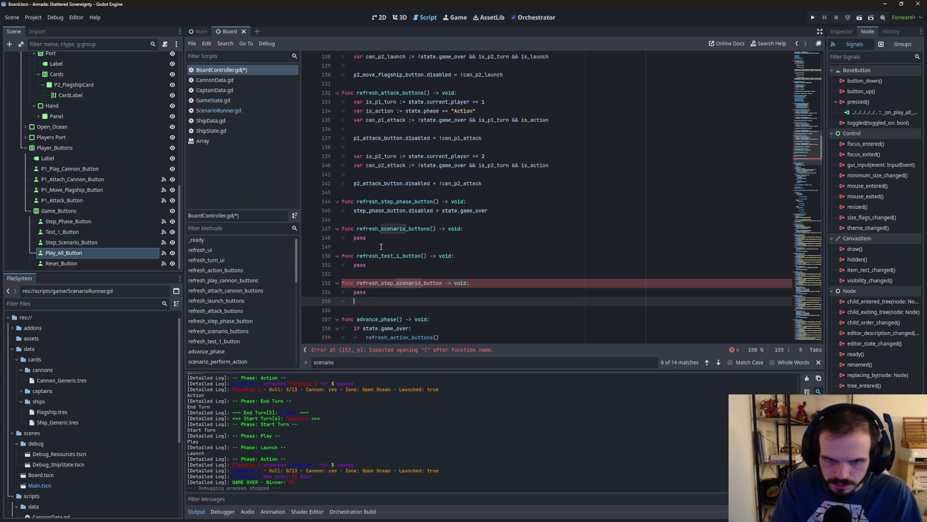
key("BackSpace")
key("Return")
Add a refresh_play_all_button void stub containing pass.
type("func")
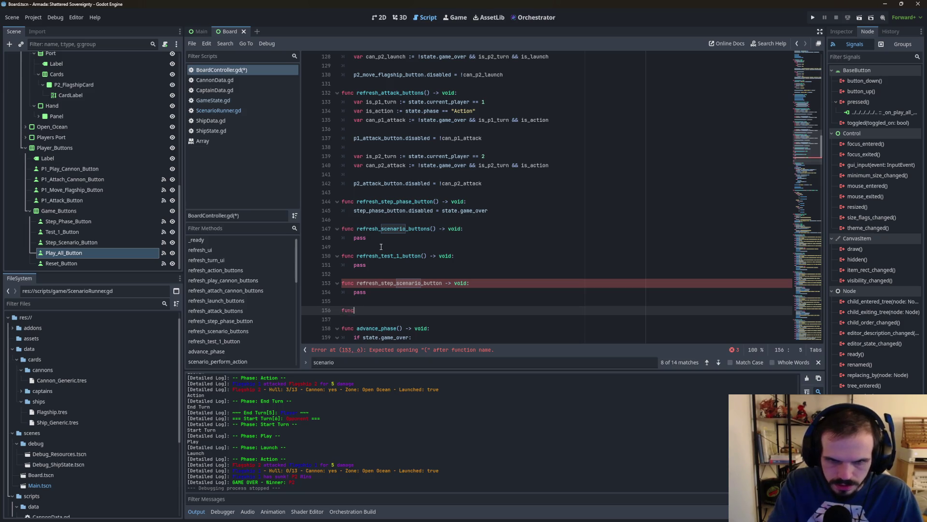
type("efresh ")
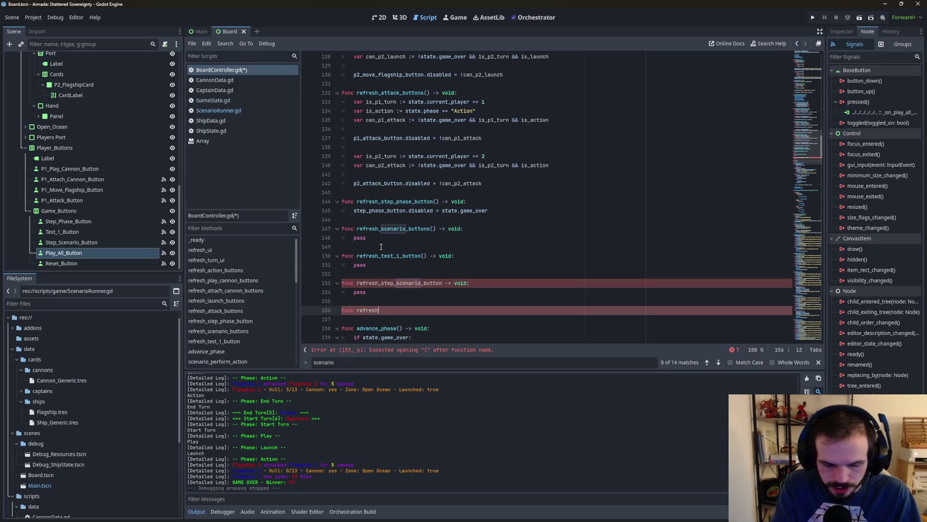
type("_play_all_button")
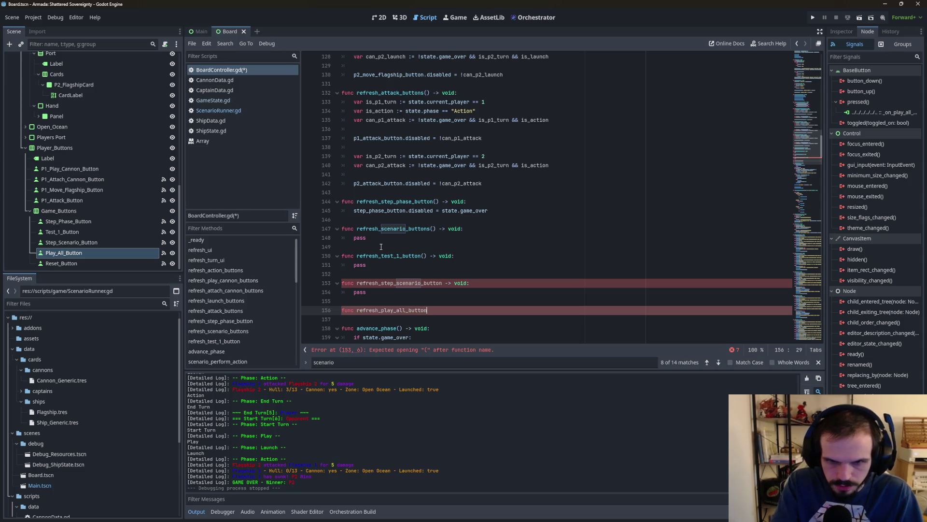
type(" ->void")
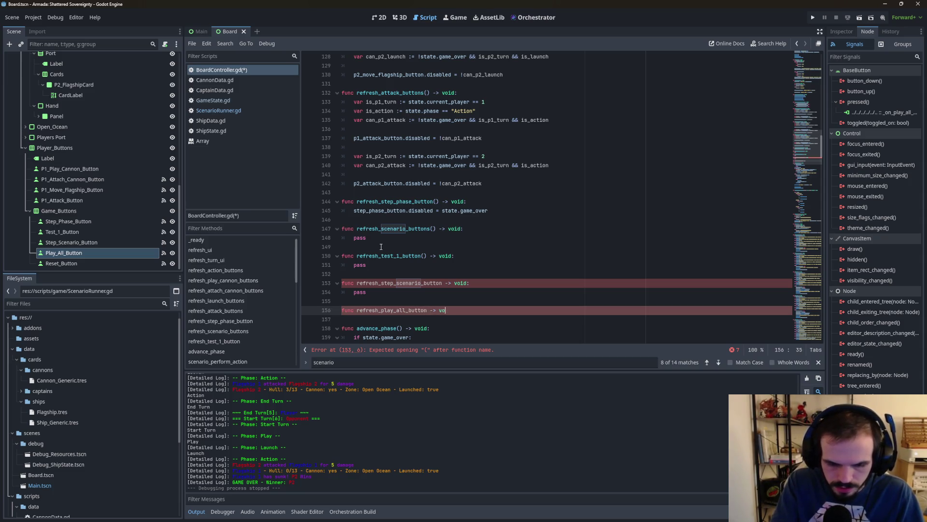
type(":")
key("Return")
type("ass")
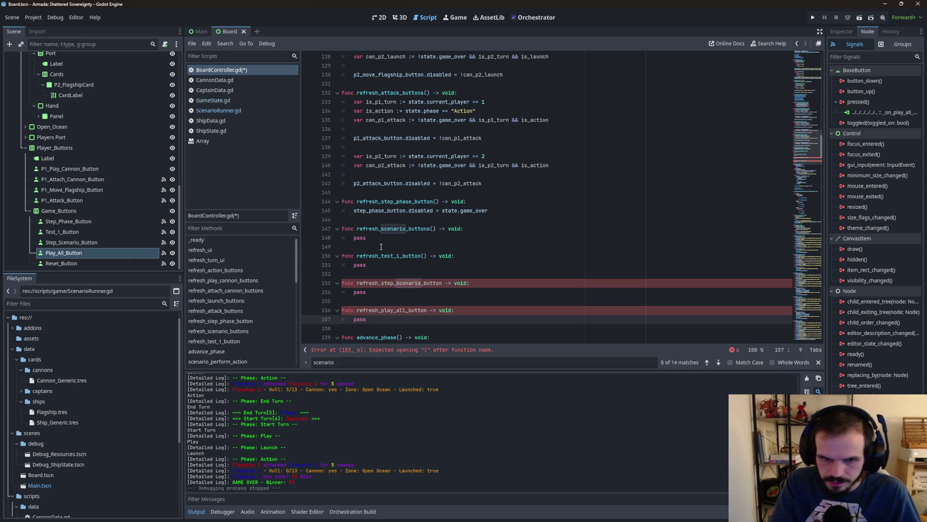
key("Return")
key("Return")
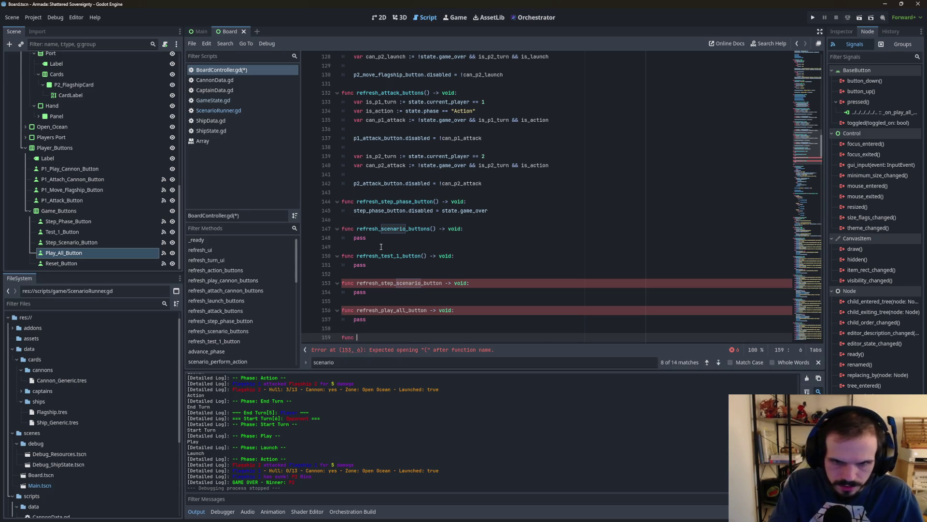
Add the missing parentheses to the step scenario and play all function names.
type("func")
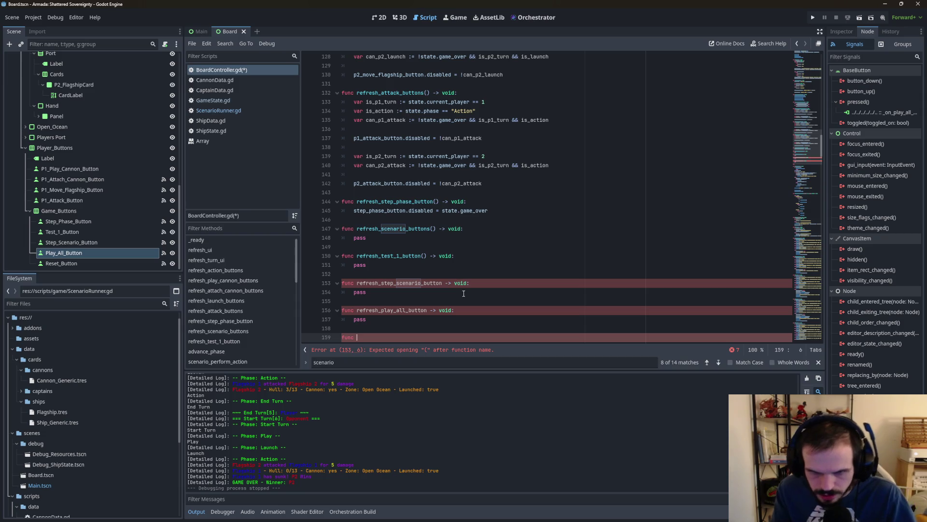
left_click(442, 283)
type("(")
left_click(427, 310)
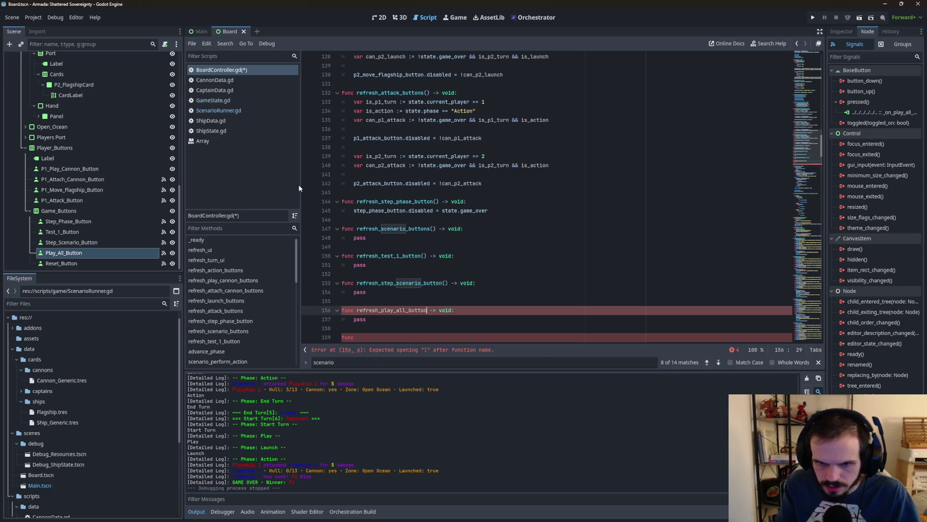
type("(")
scroll(398, 212, "down", 2)
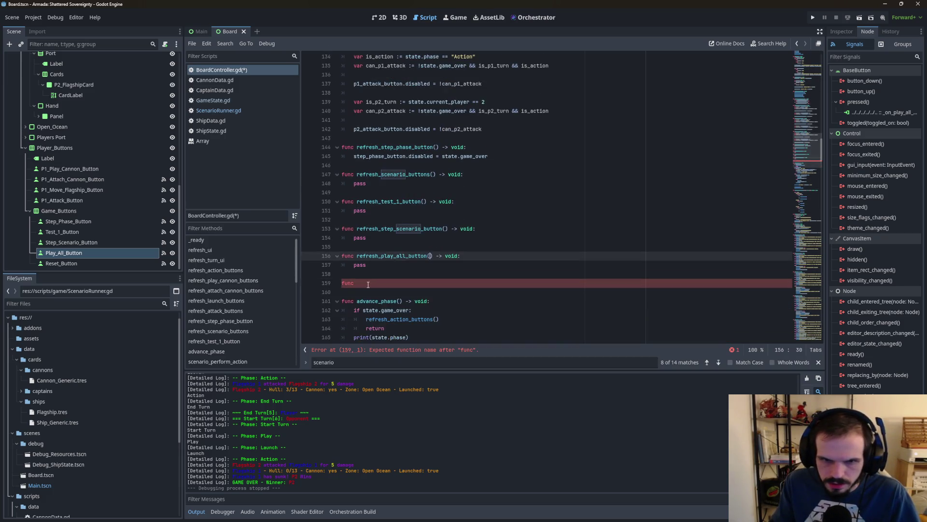
Write func refresh_reset_button() -> void: with a pass body.
left_click(368, 284)
type("efresh_reset_")
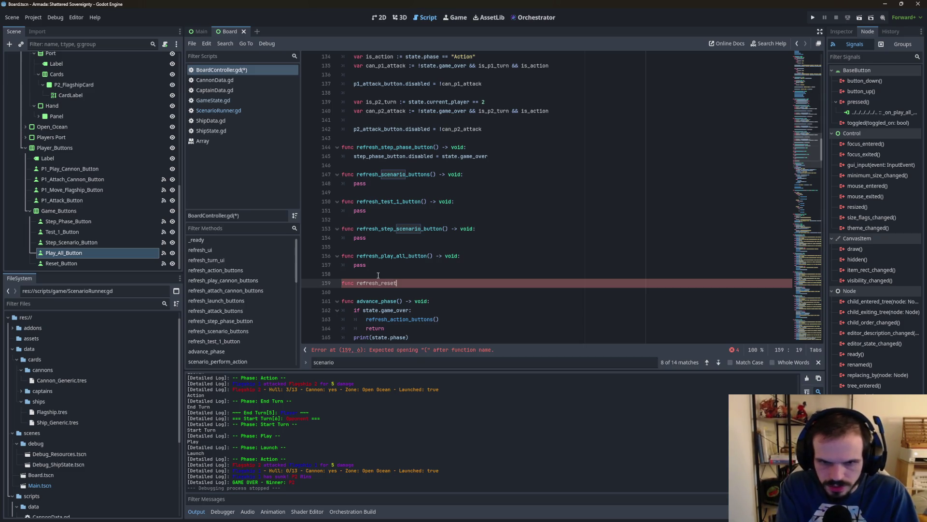
type("button")
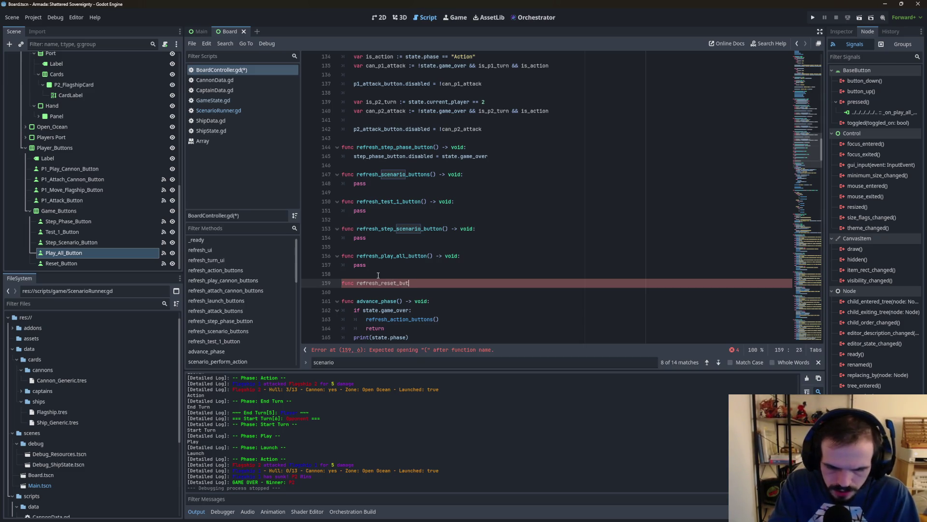
type("() -")
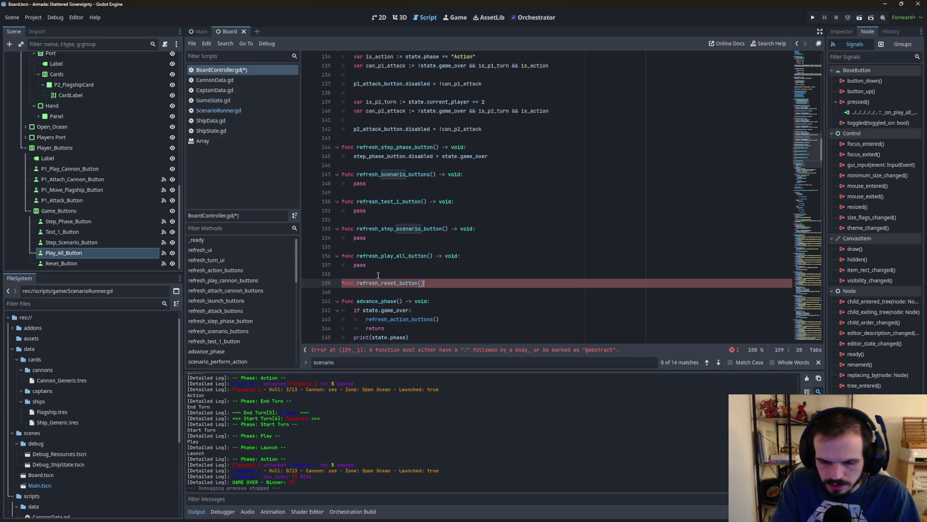
type("> void")
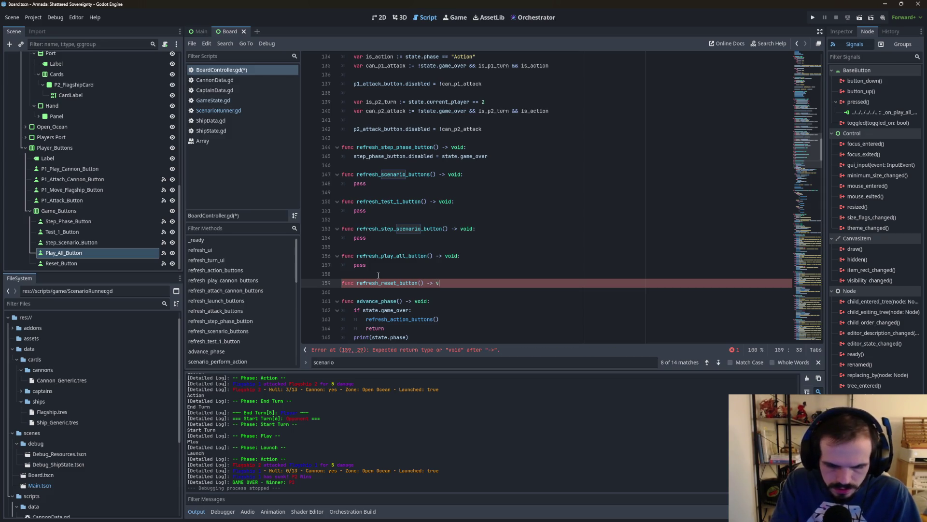
type(":")
key("Return")
type("pass")
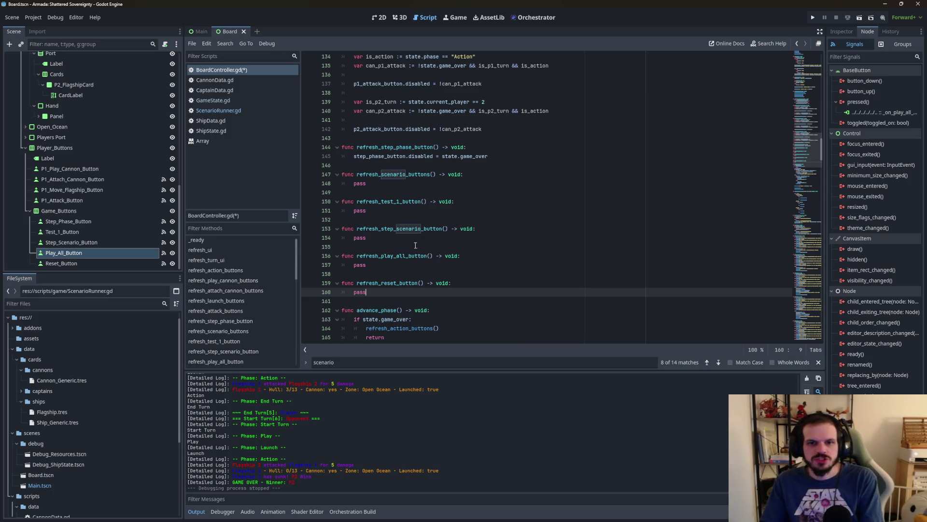
scroll(400, 239, "down", 2)
scroll(396, 237, "up", 2)
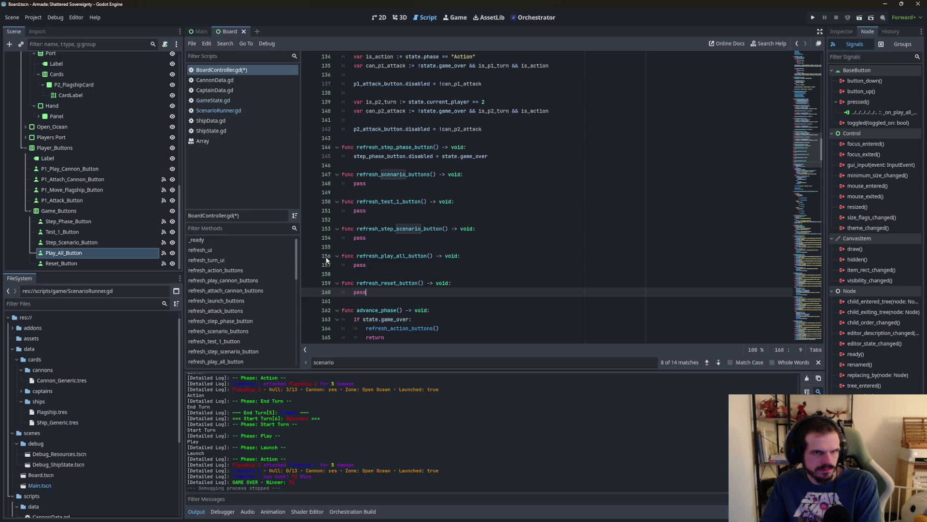
key("Up")
key("Up")
key("Up")
key("Down")
key("Down")
key("Down")
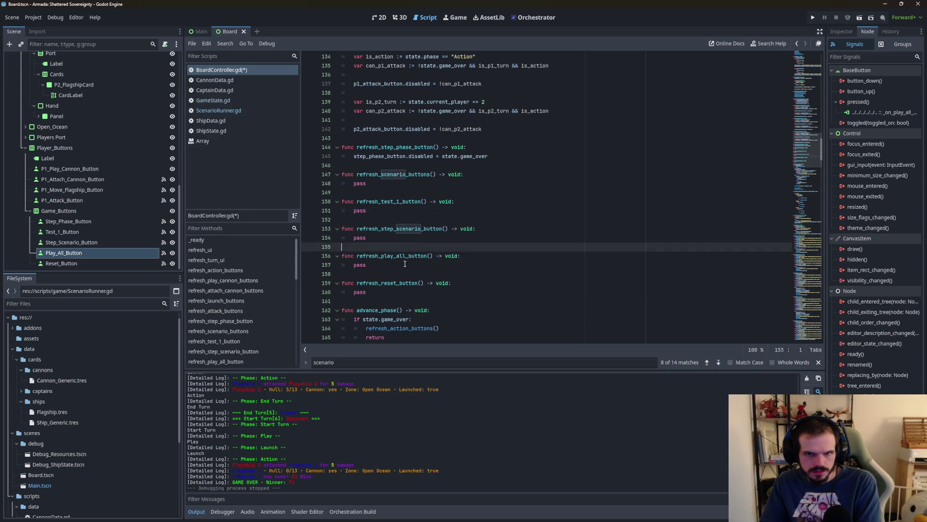
scroll(408, 297, "up", 3)
scroll(435, 267, "down", 3)
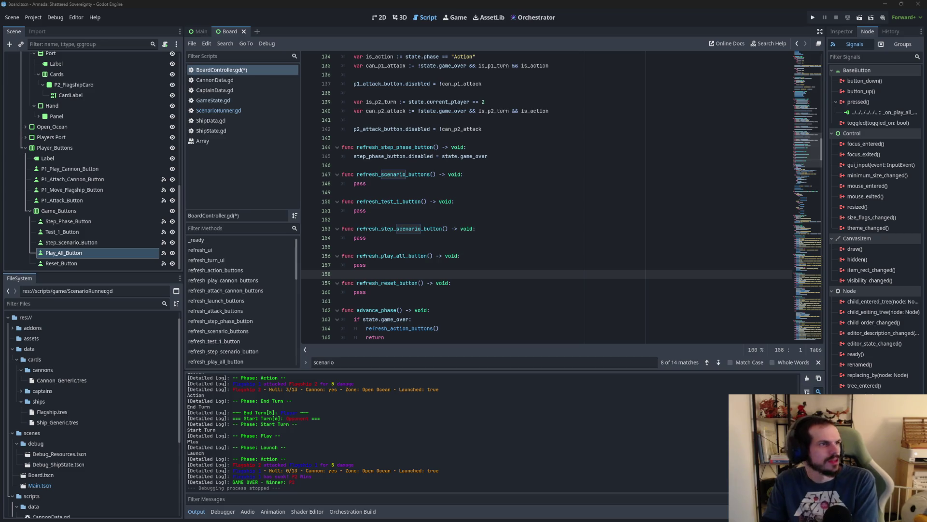
scroll(617, 265, "down", 1)
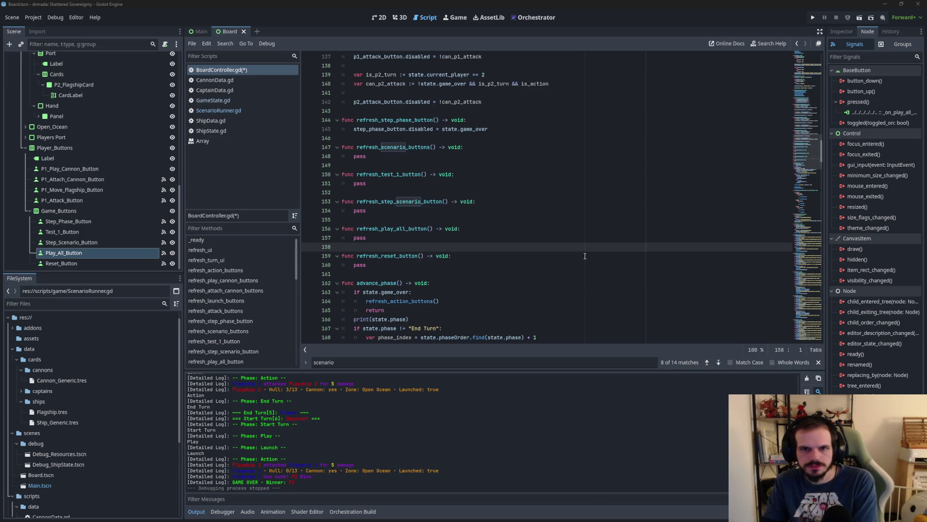
scroll(585, 256, "up", 1)
Replace pass in refresh_scenario_buttons with refresh_test_1_button() and refresh_step_scenario_button() calls.
double_click(355, 184)
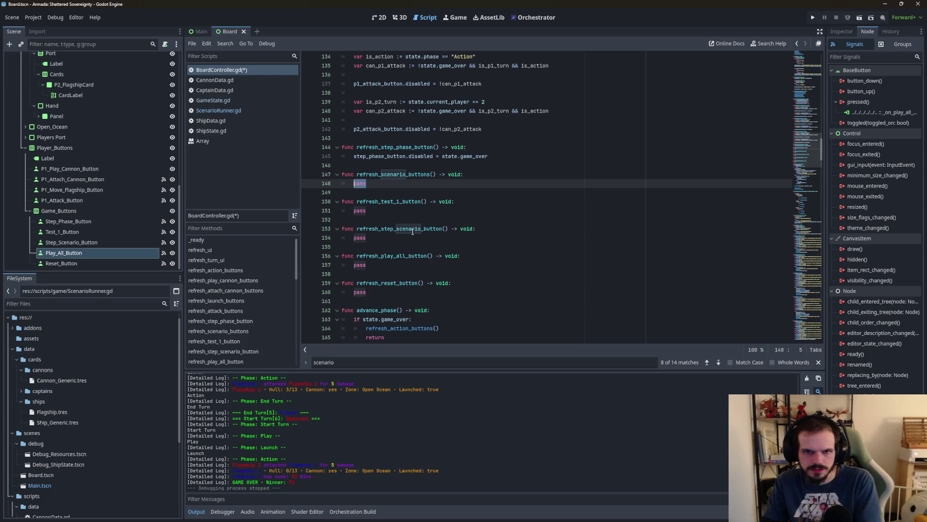
type("refr")
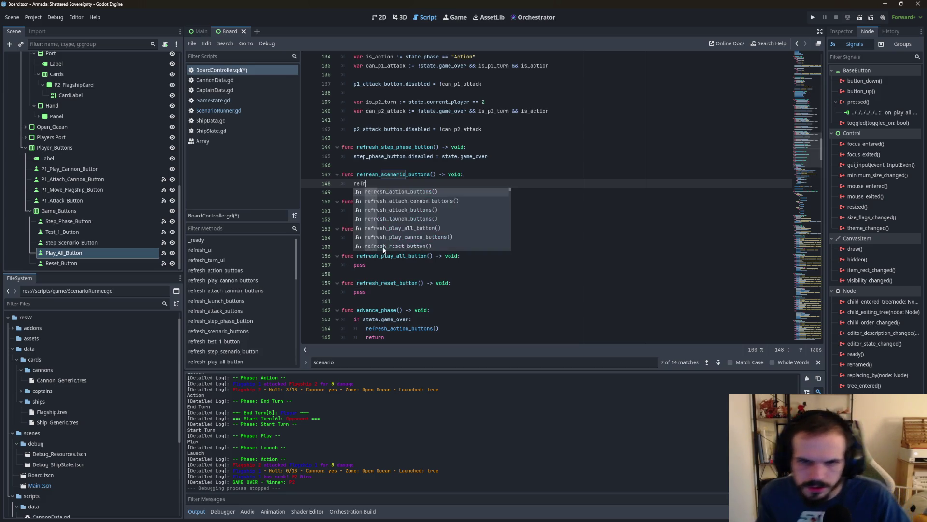
type("e")
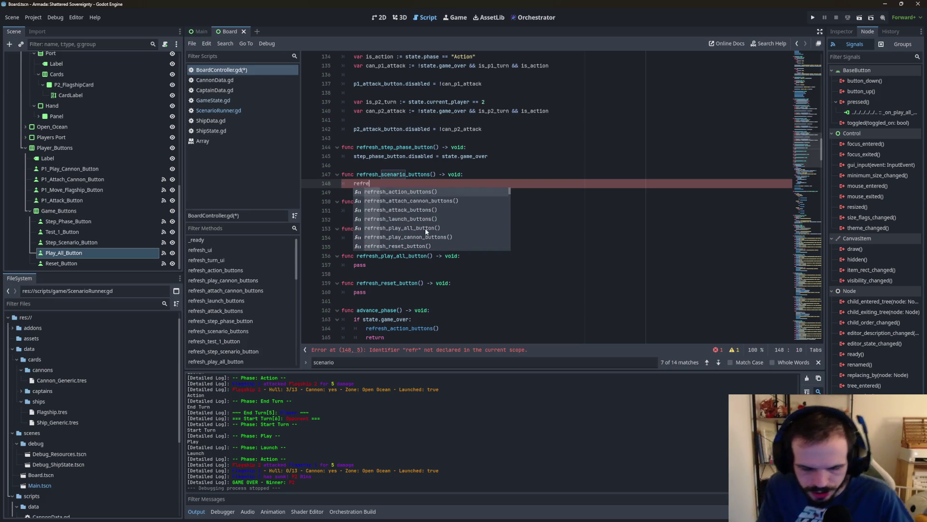
type("sh_te")
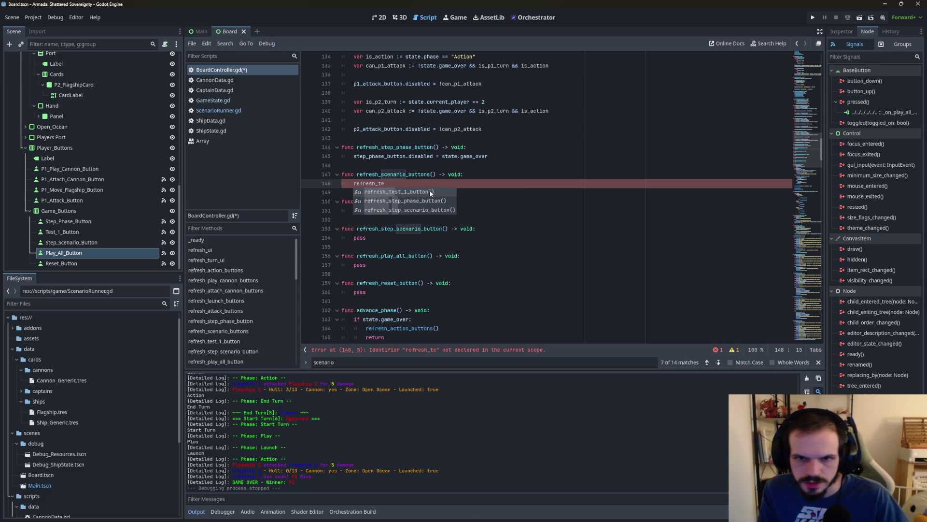
left_click(430, 192)
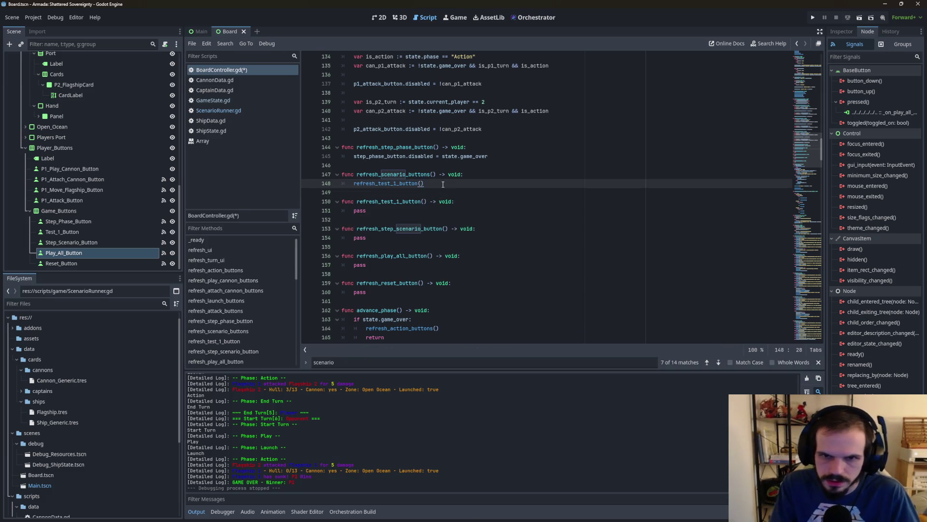
key("Return")
type("e")
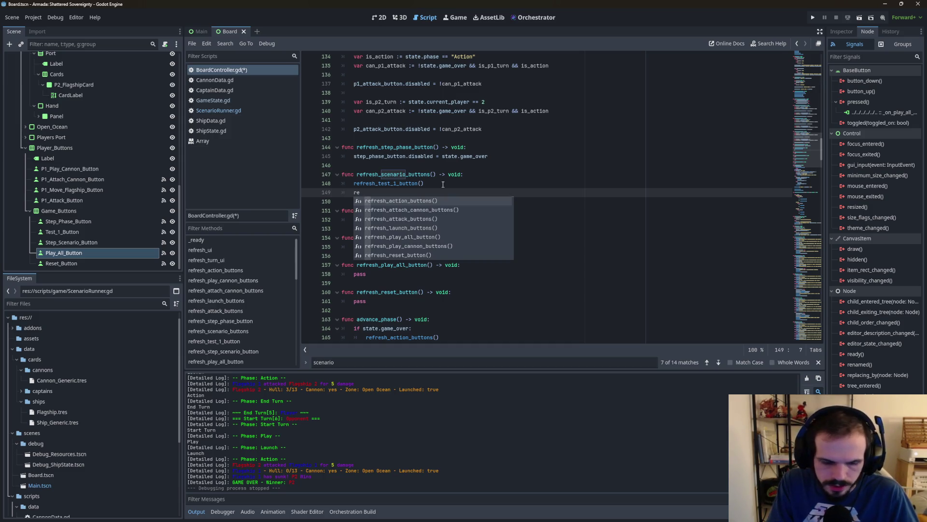
type("fre")
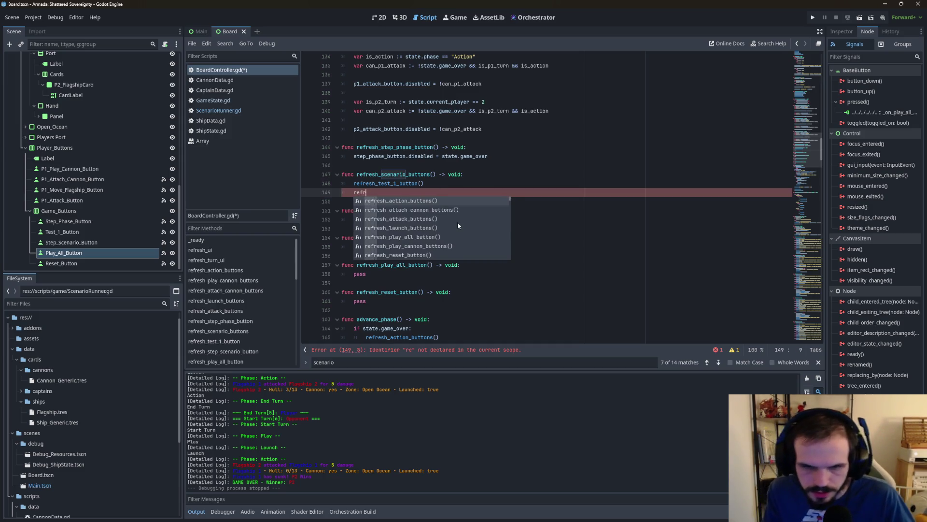
type("sh_")
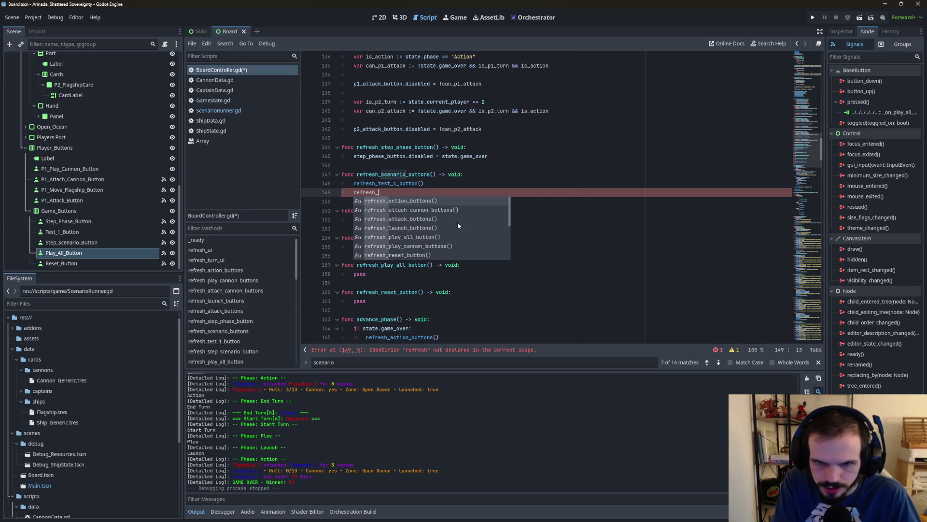
type("s")
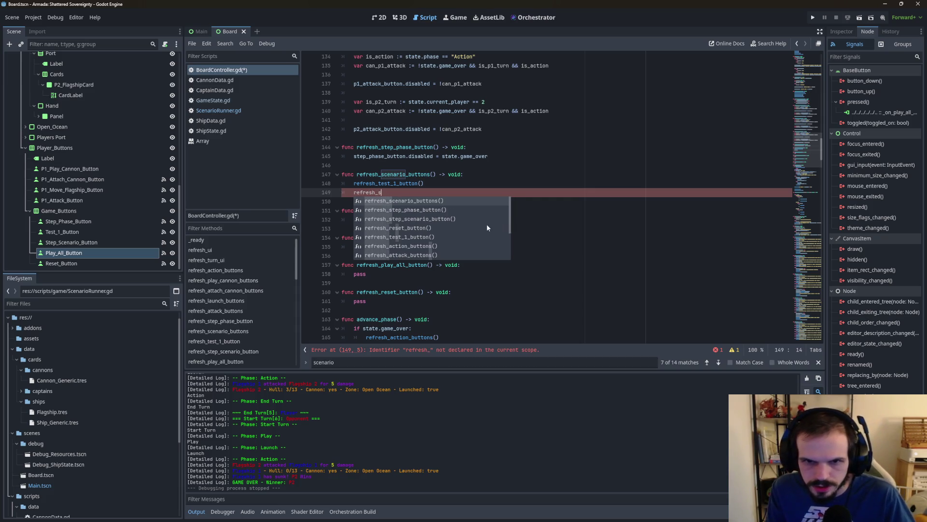
left_click(431, 219)
key("Return")
Add refresh_play_all_button() and refresh_reset_button() calls to finish refresh_scenario_buttons.
type("refr")
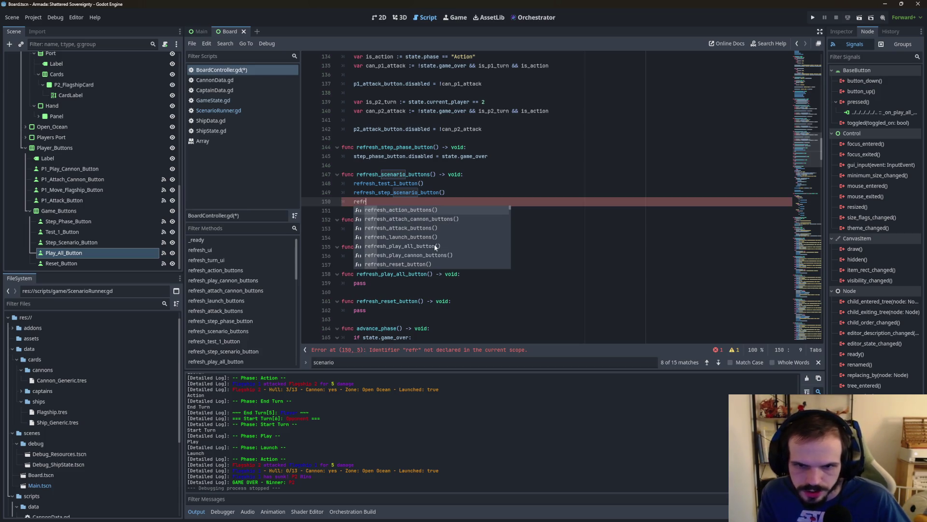
left_click(433, 245)
key("Return")
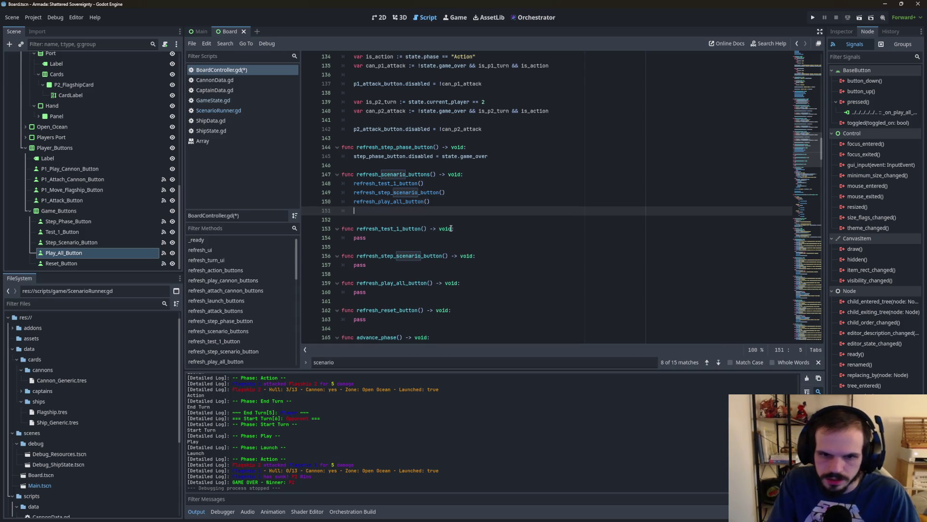
type("refresh_reset_button(")
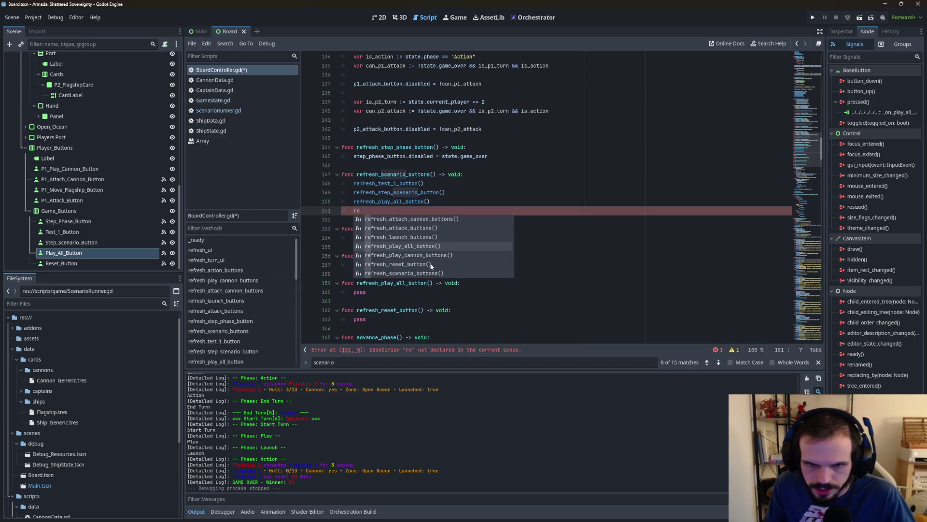
left_click(401, 264)
left_click(519, 247)
left_click(456, 219)
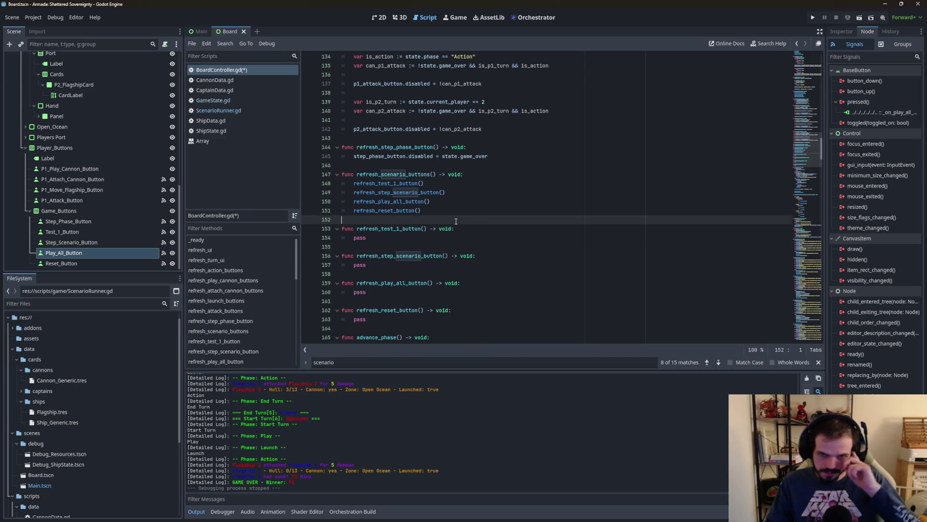
left_click(454, 211)
scroll(401, 237, "down", 2)
left_click_drag(375, 188, 353, 184)
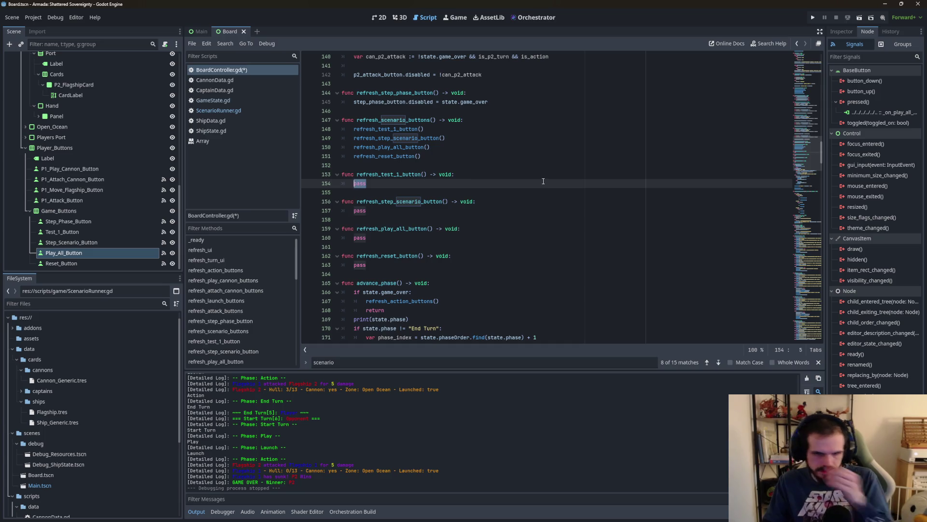
Scroll through BoardController.gd to review refresh_scenario_buttons and its four pass stubs.
scroll(542, 178, "up", 5)
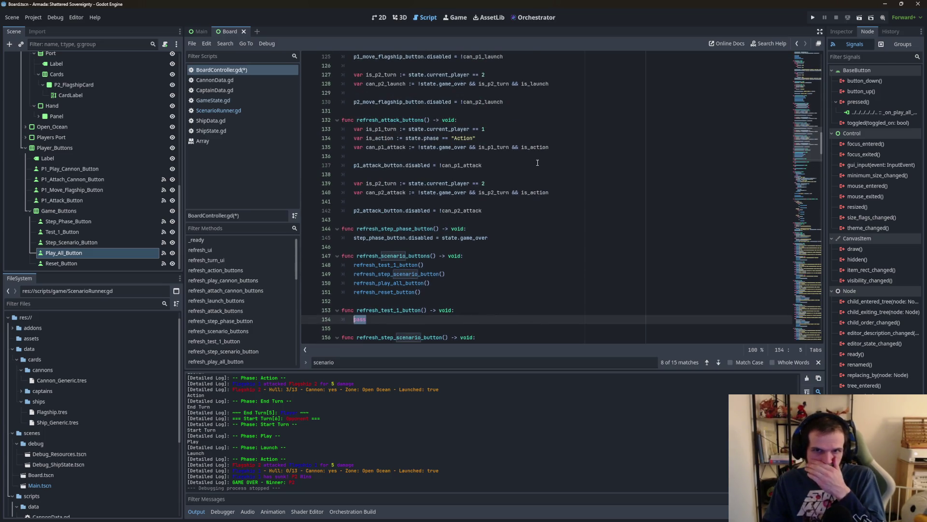
scroll(547, 154, "down", 3)
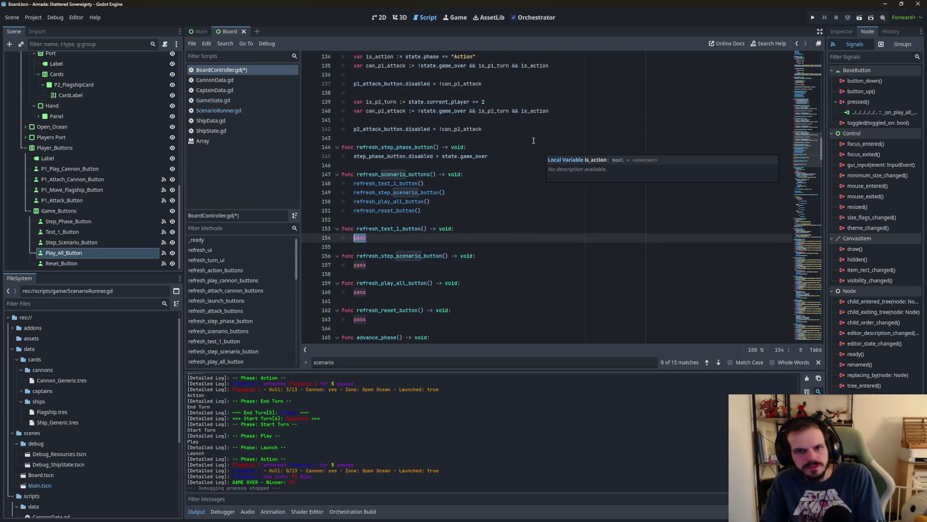
mouse_move(503, 114)
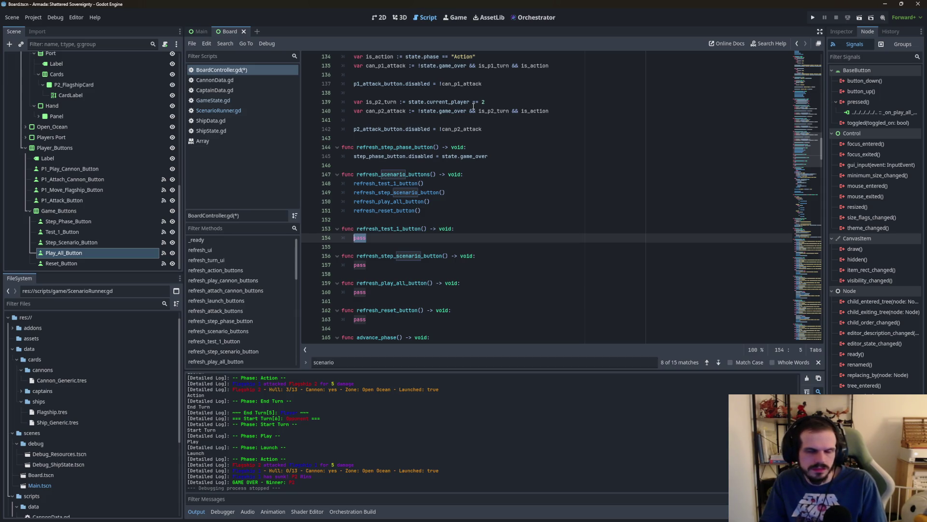
Delete the pass line in refresh_test_1_button() on line 154 and begin typing return.
mouse_move(452, 113)
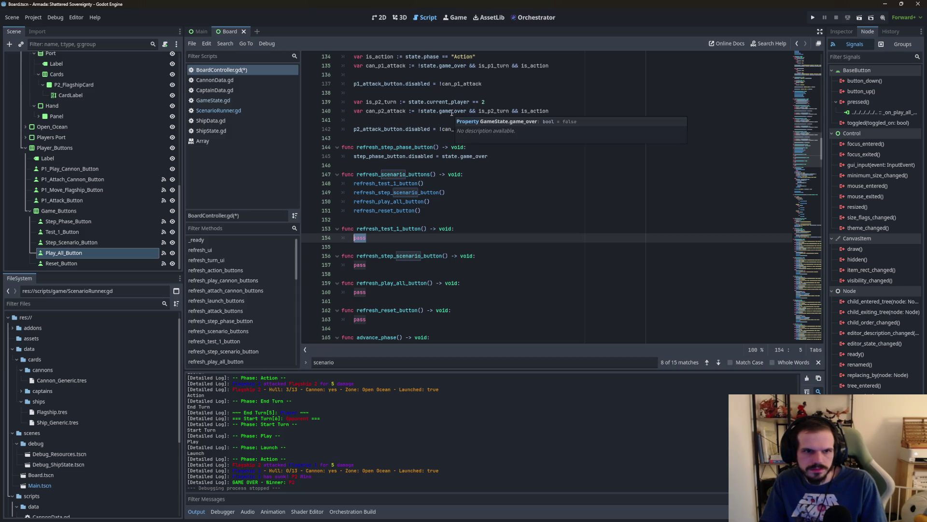
scroll(530, 253, "up", 15)
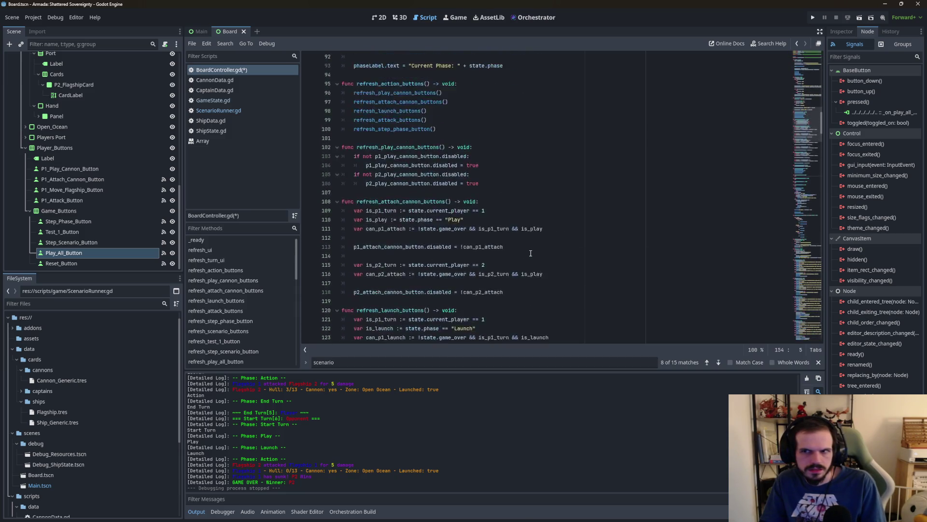
scroll(531, 253, "up", 8)
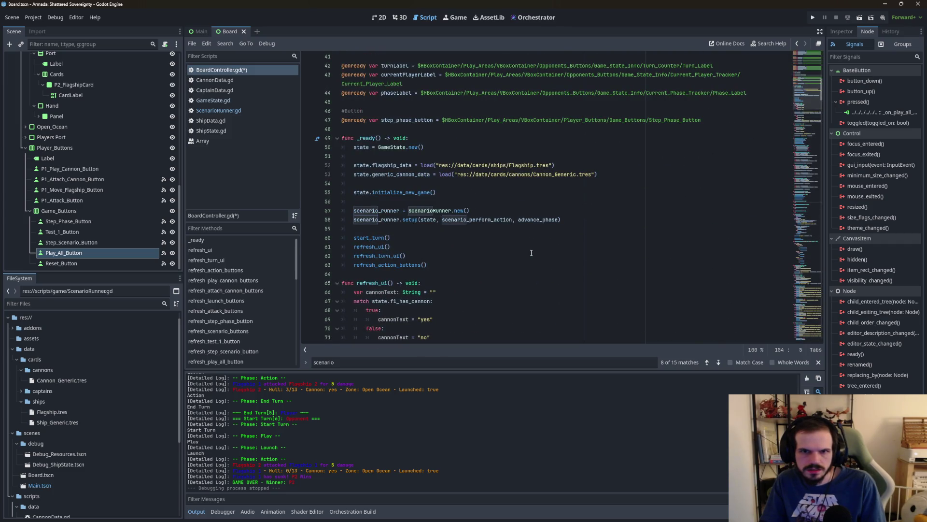
scroll(531, 253, "up", 6)
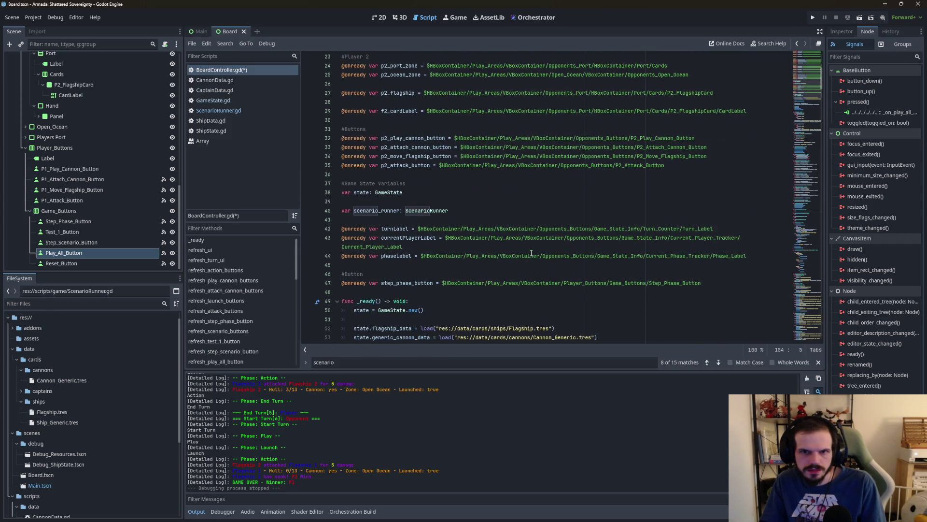
scroll(531, 253, "up", 3)
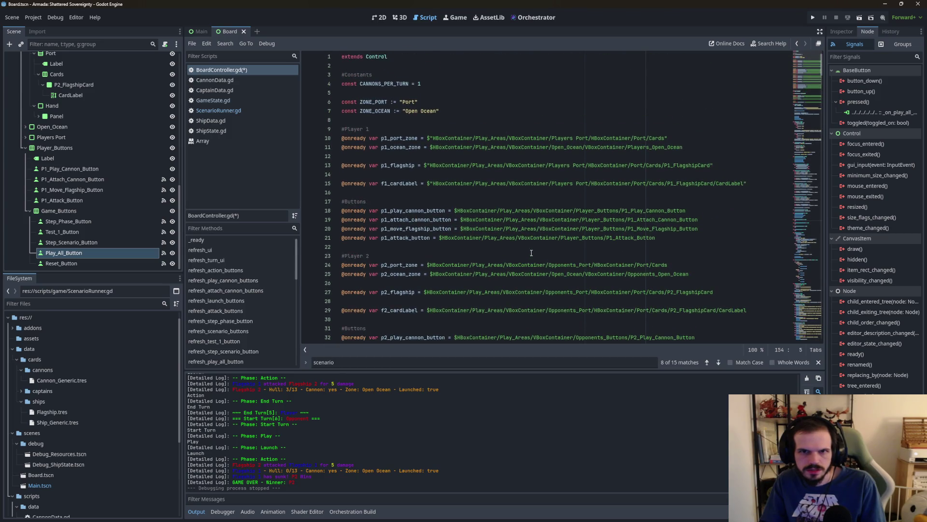
scroll(532, 253, "down", 13)
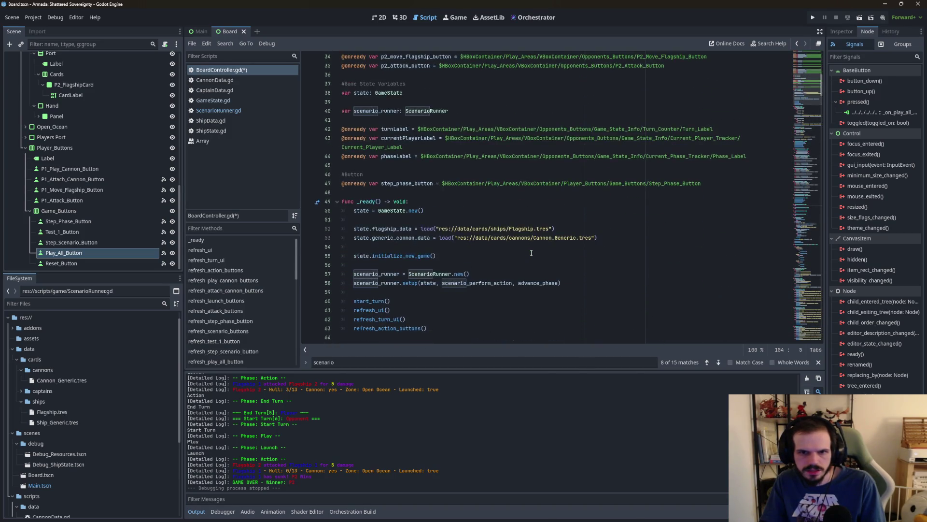
scroll(535, 251, "down", 20)
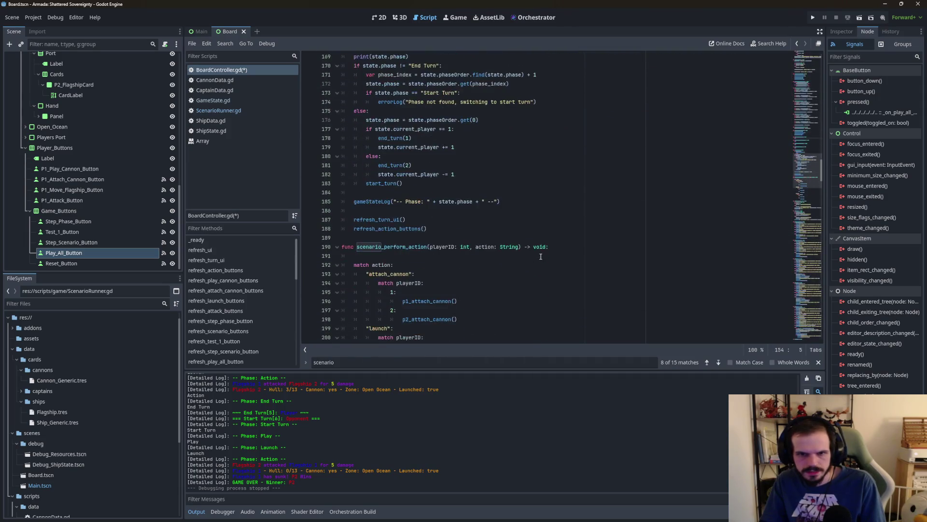
scroll(540, 257, "down", 19)
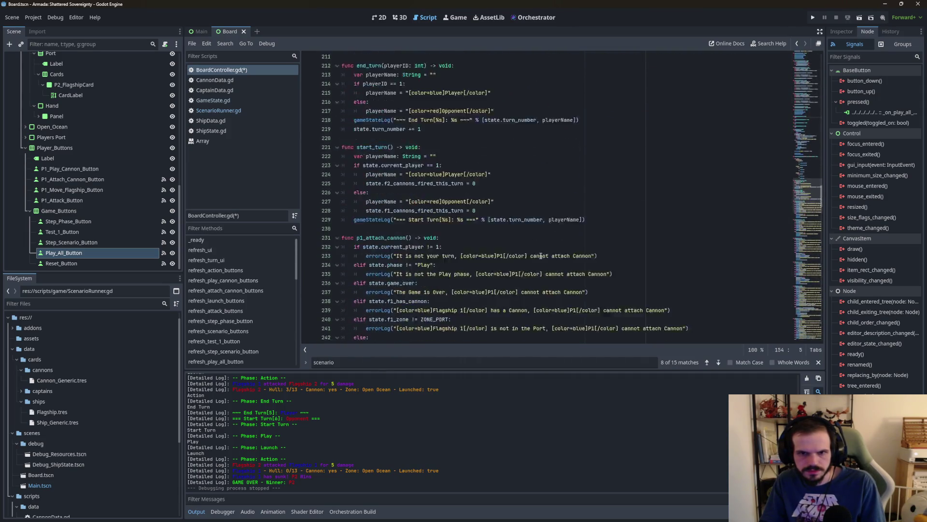
scroll(541, 255, "down", 10)
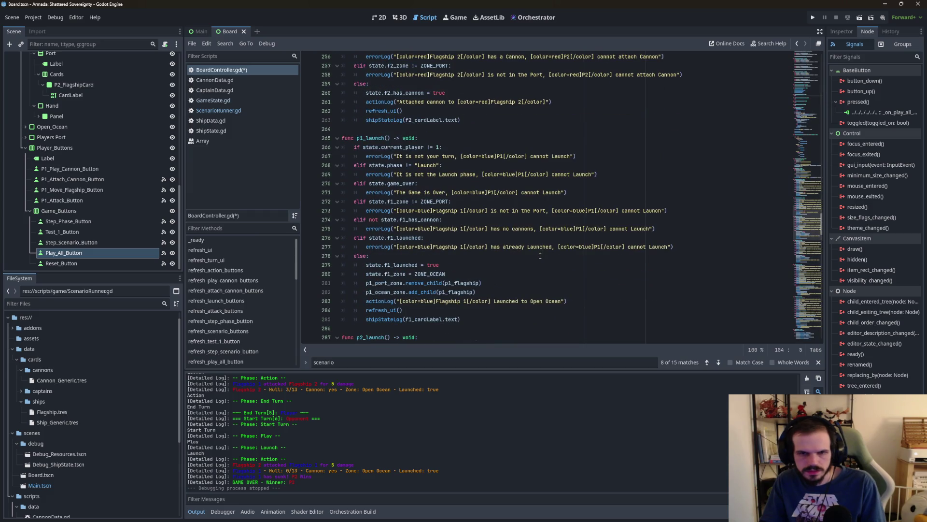
type("=")
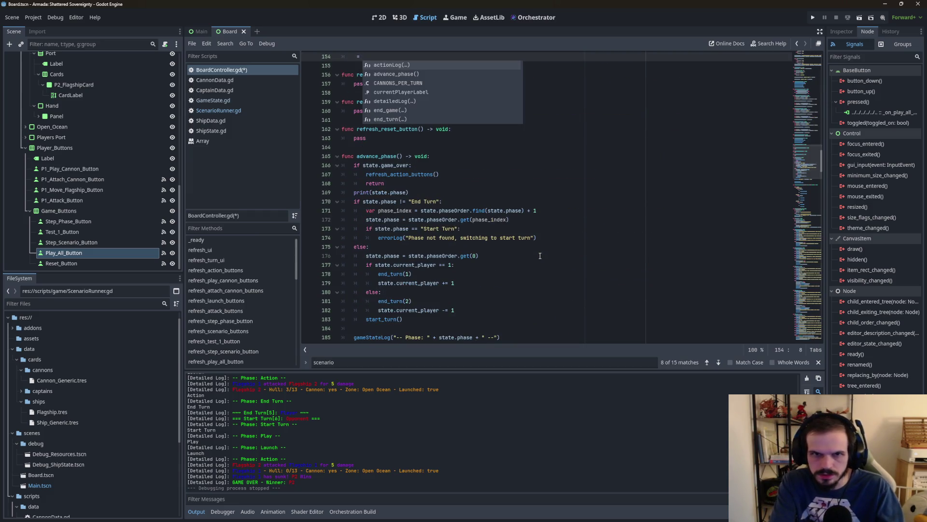
key("BackSpace")
key("BackSpace")
scroll(536, 255, "up", 4)
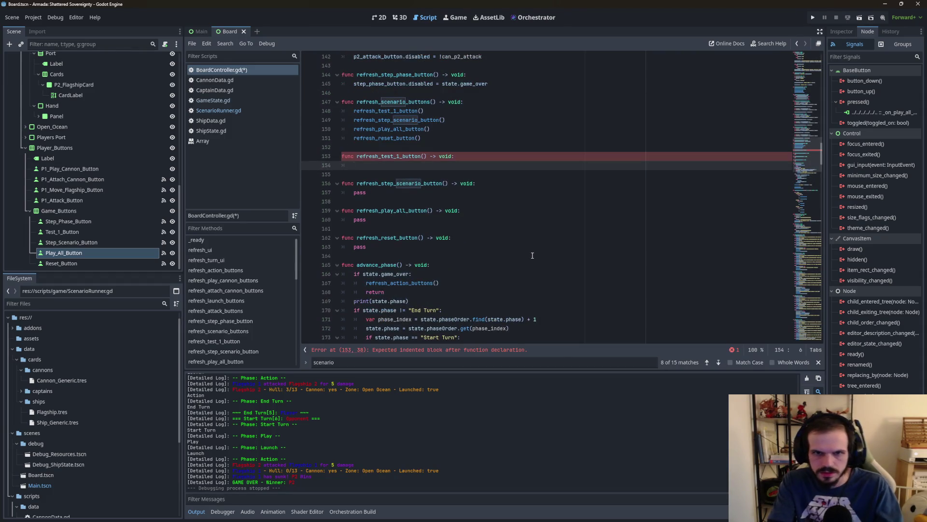
key("BackSpace")
type("retur")
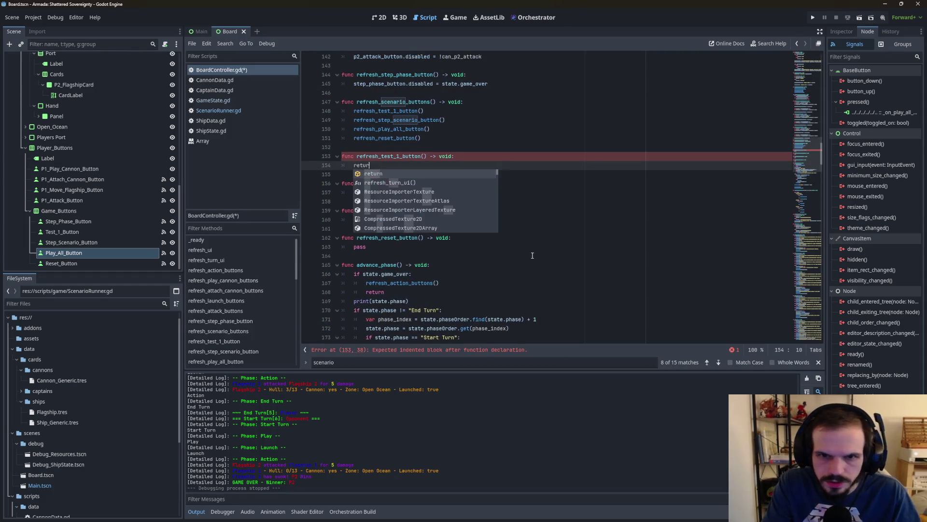
key("BackSpace")
key("BackSpace")
key("BackSpace")
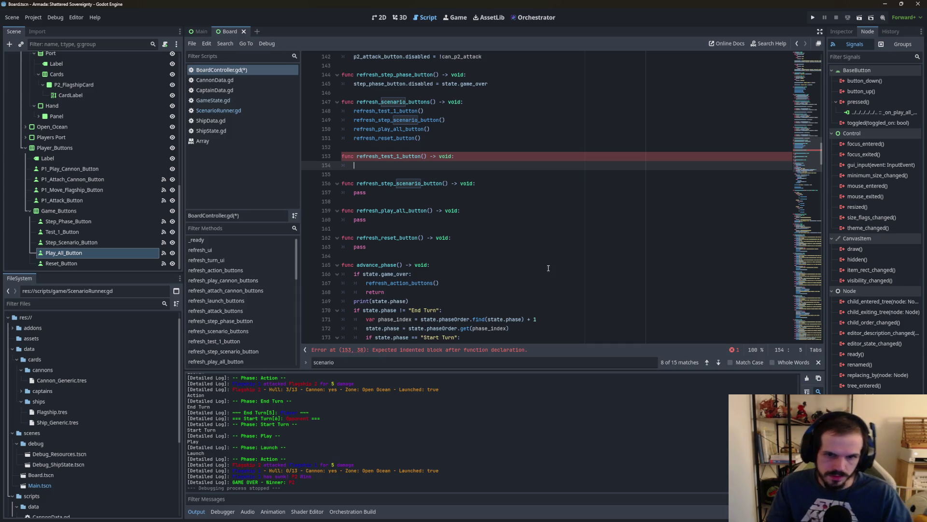
scroll(551, 270, "up", 10)
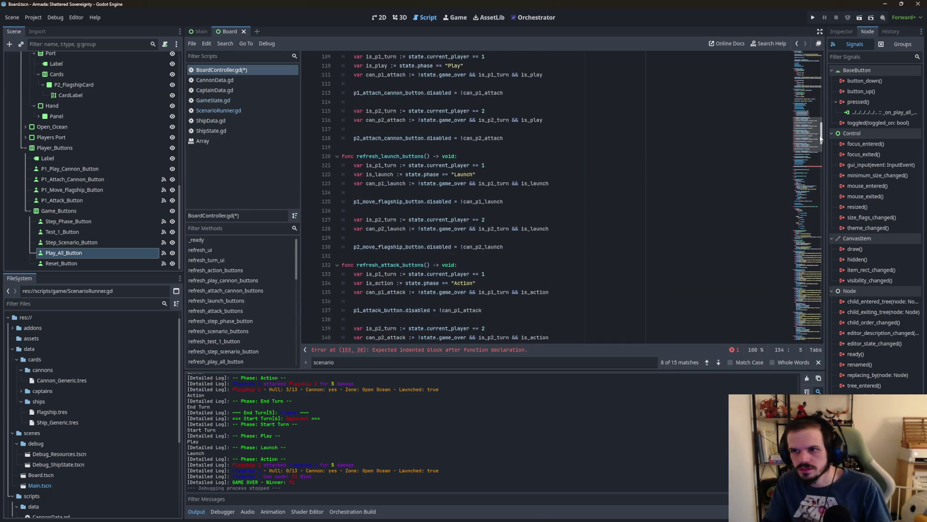
mouse_move(820, 139)
left_mouse_down()
mouse_move(810, 338)
mouse_move(821, 57)
mouse_move(824, 71)
left_mouse_up()
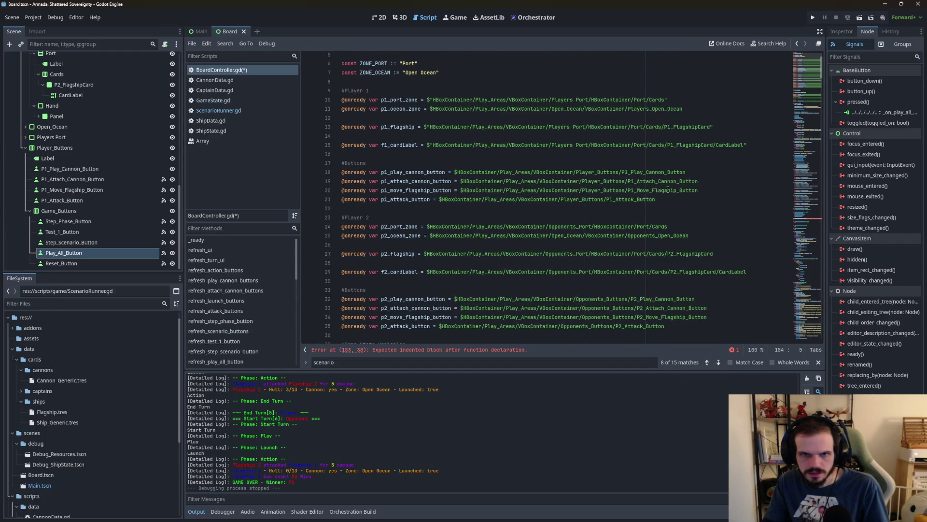
scroll(668, 189, "down", 2)
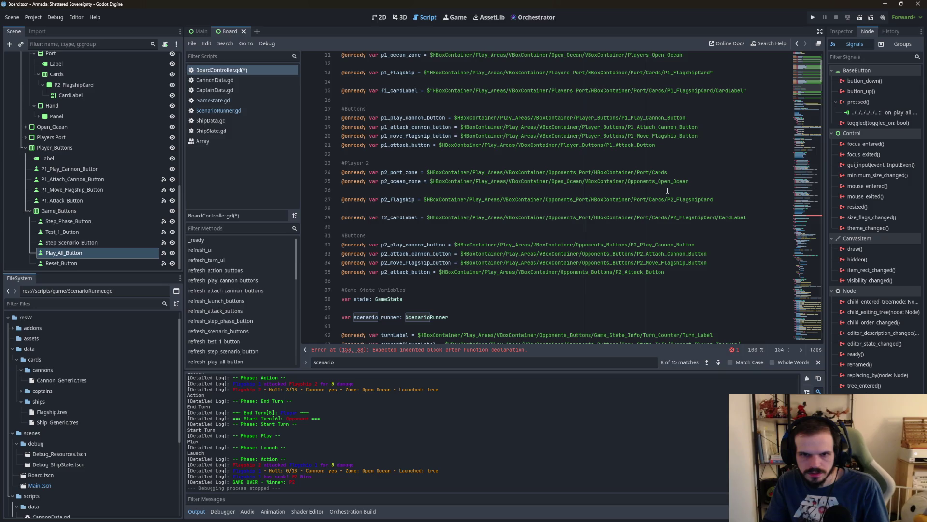
scroll(668, 190, "down", 3)
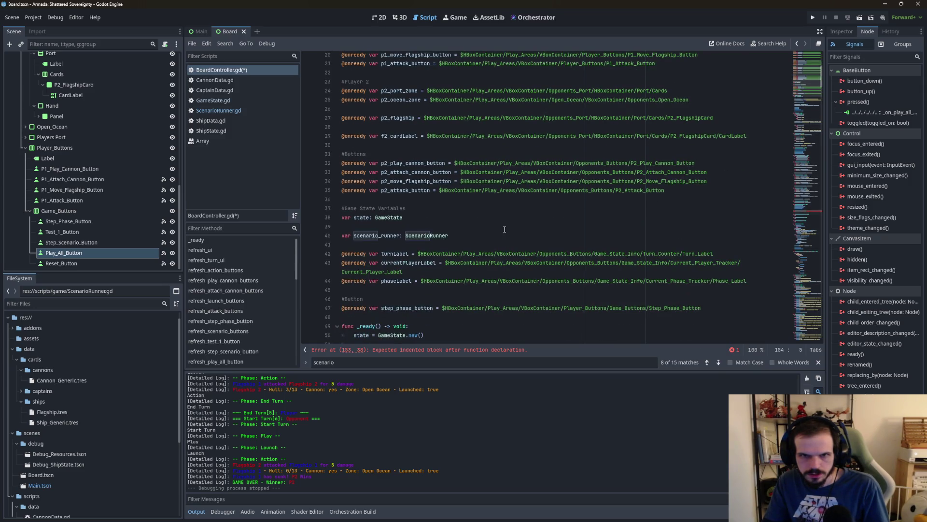
scroll(505, 229, "down", 4)
left_click(399, 198)
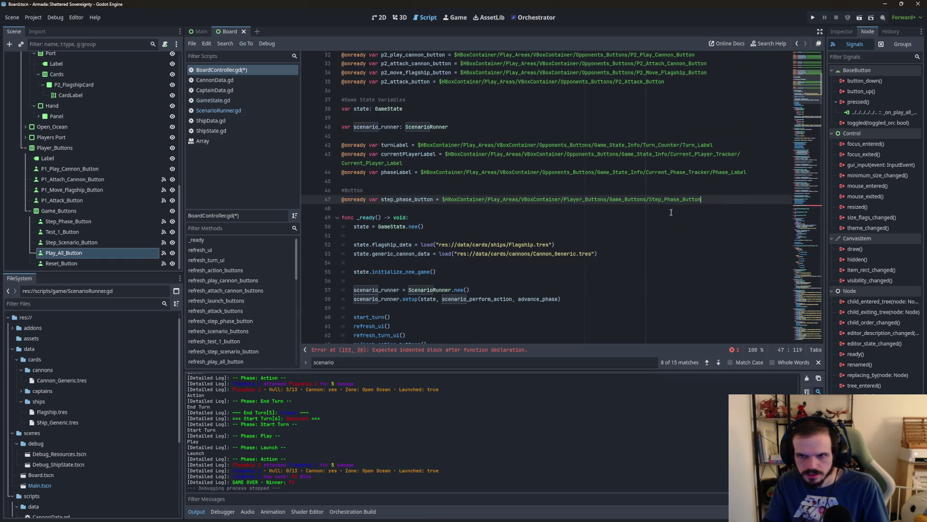
left_click(399, 188)
type("s")
left_click(740, 200)
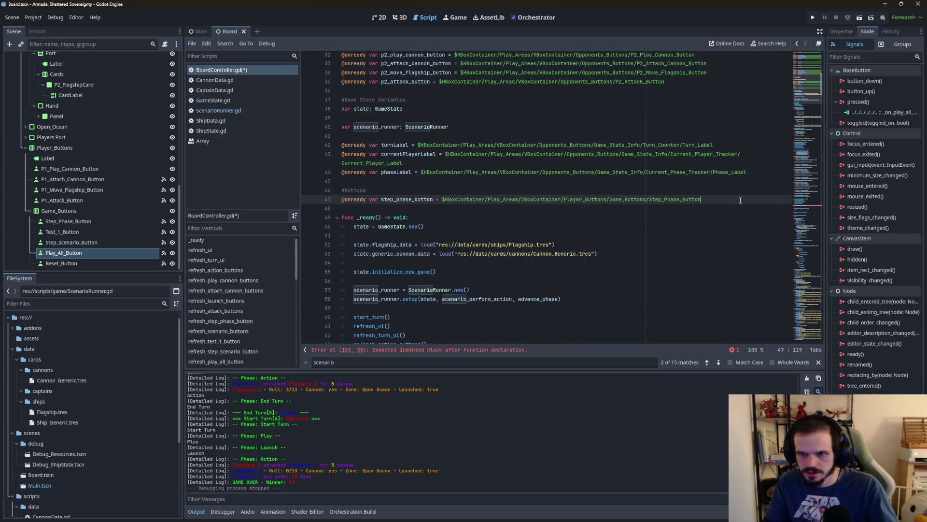
key("Return")
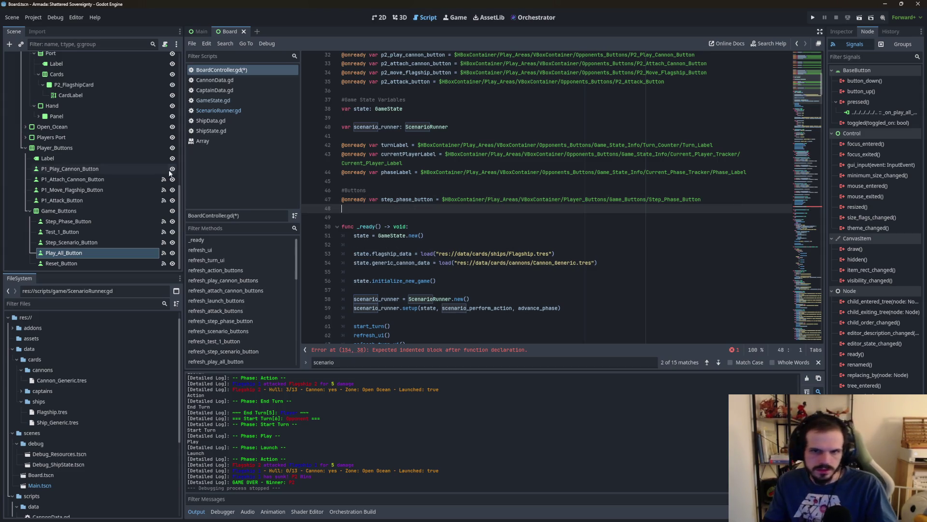
type("onrt")
type("add")
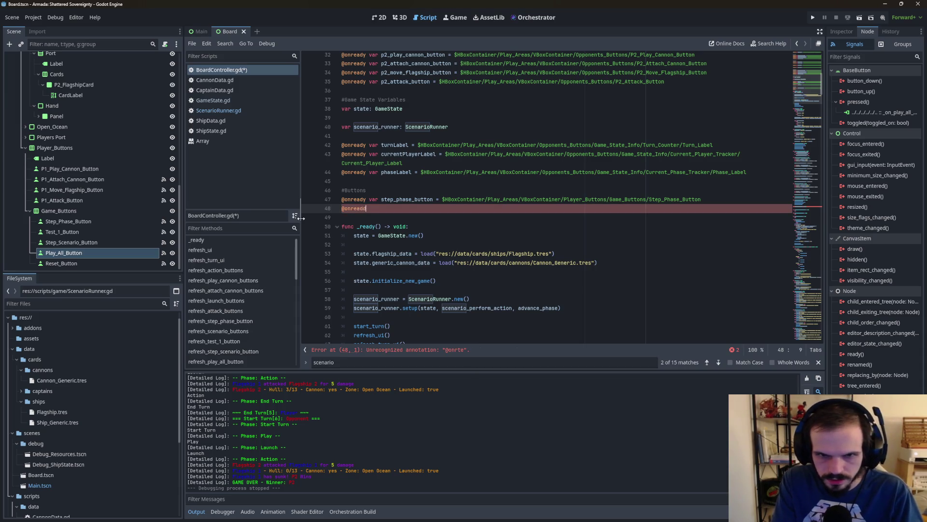
type("var")
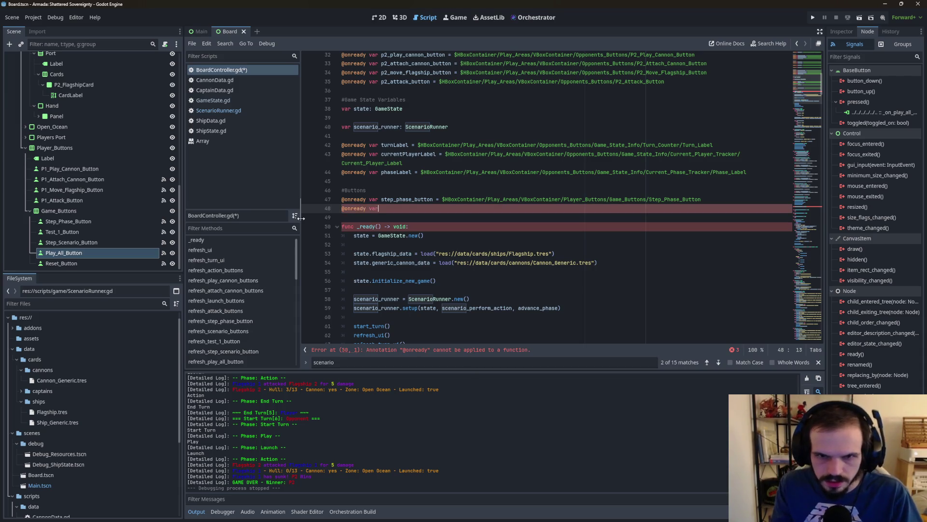
left_click_drag(80, 232, 406, 208)
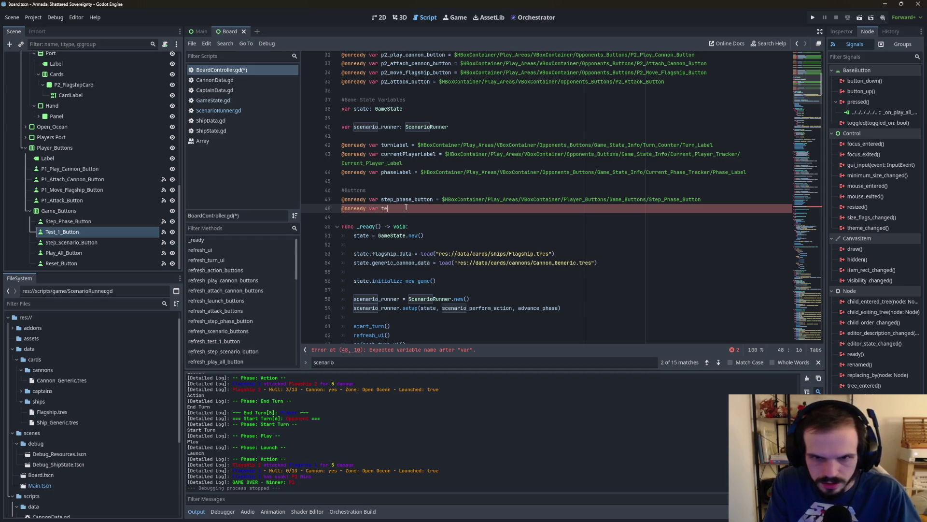
type("ton =")
left_click_drag(112, 229, 467, 211)
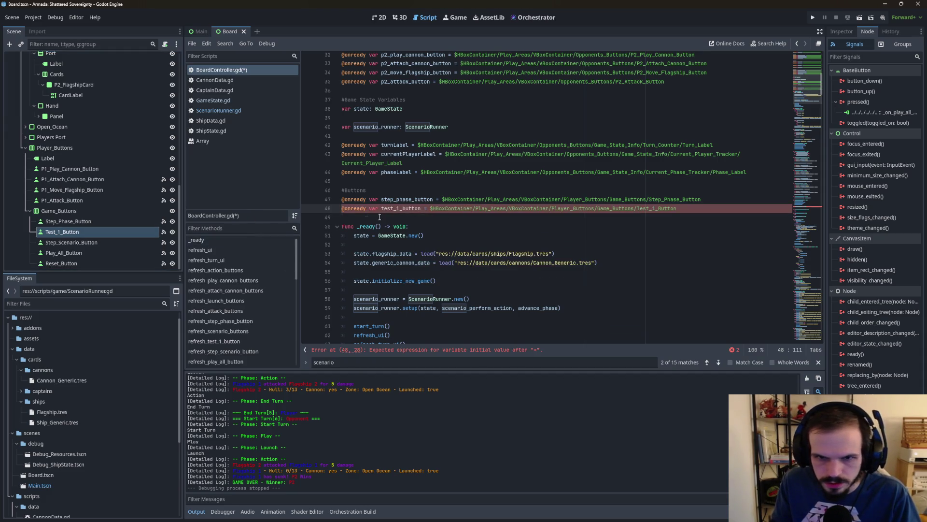
key("Return")
type("@onread")
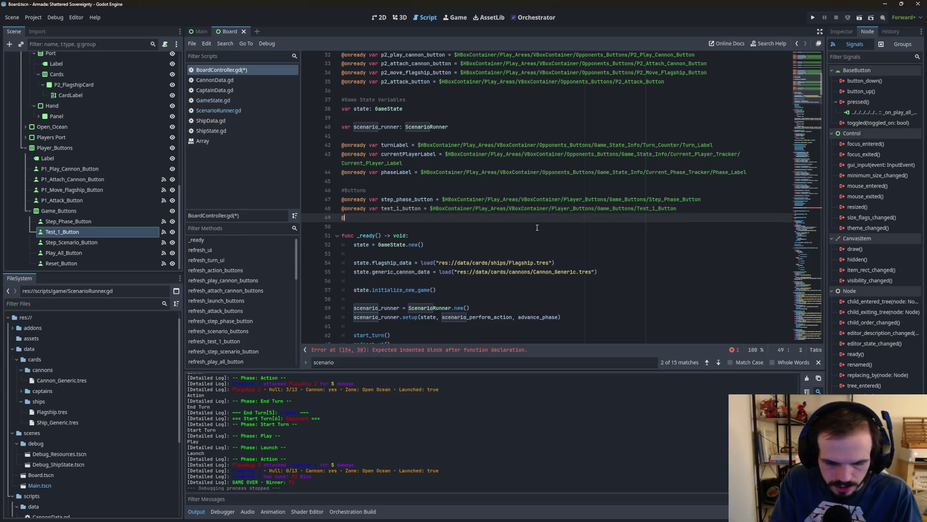
type("y ")
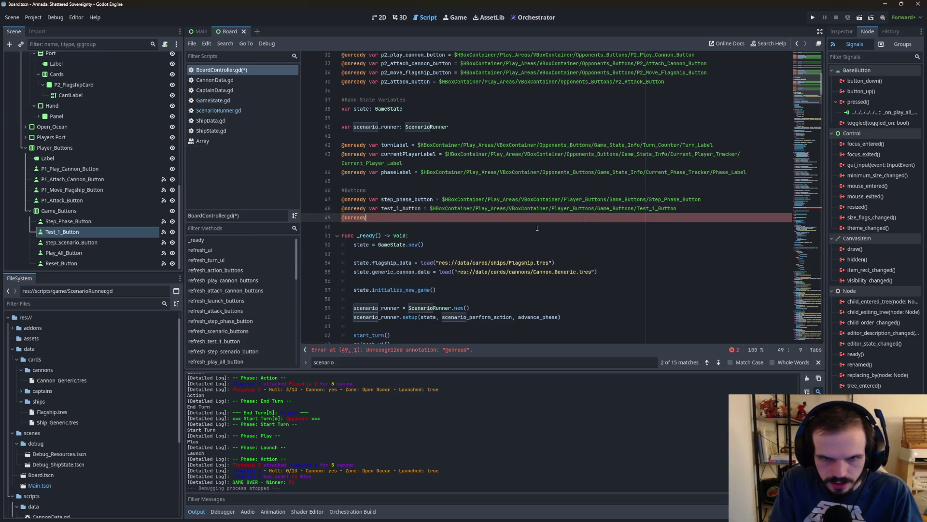
type("var ")
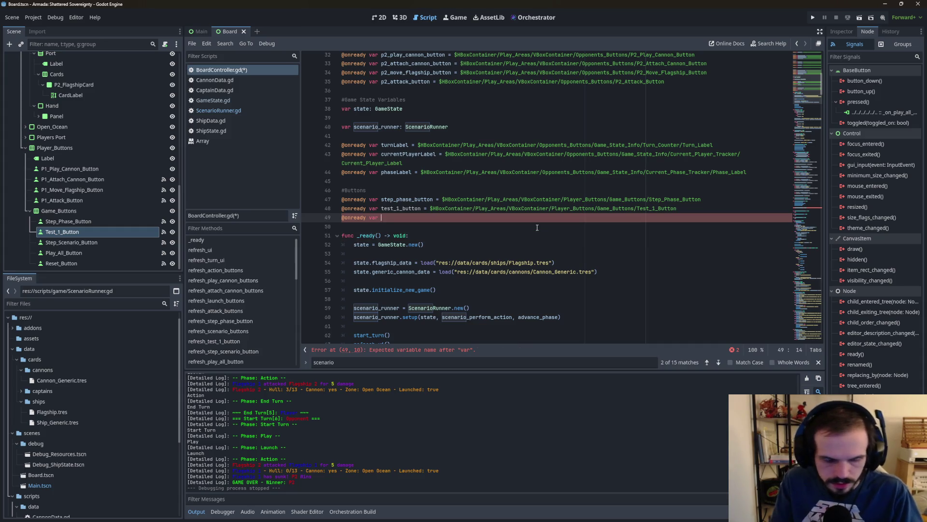
type("step_")
type("scenario_")
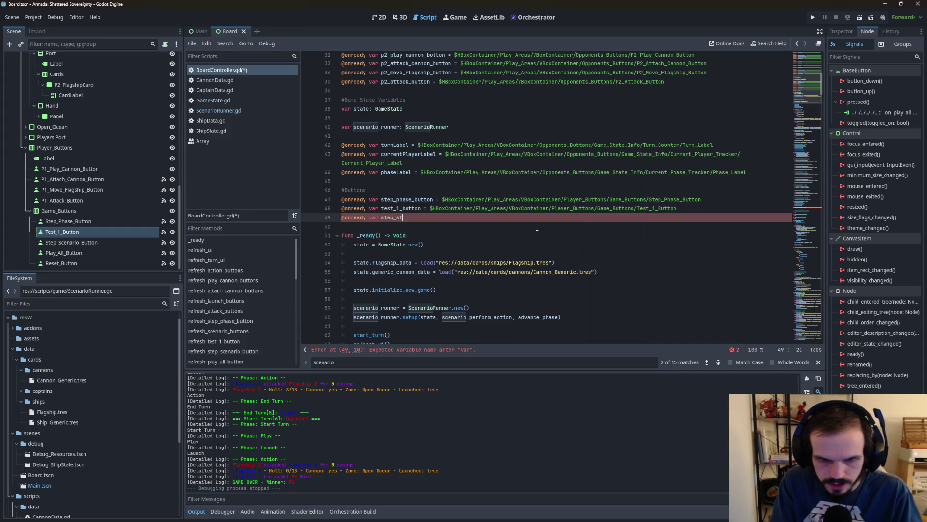
type("button =")
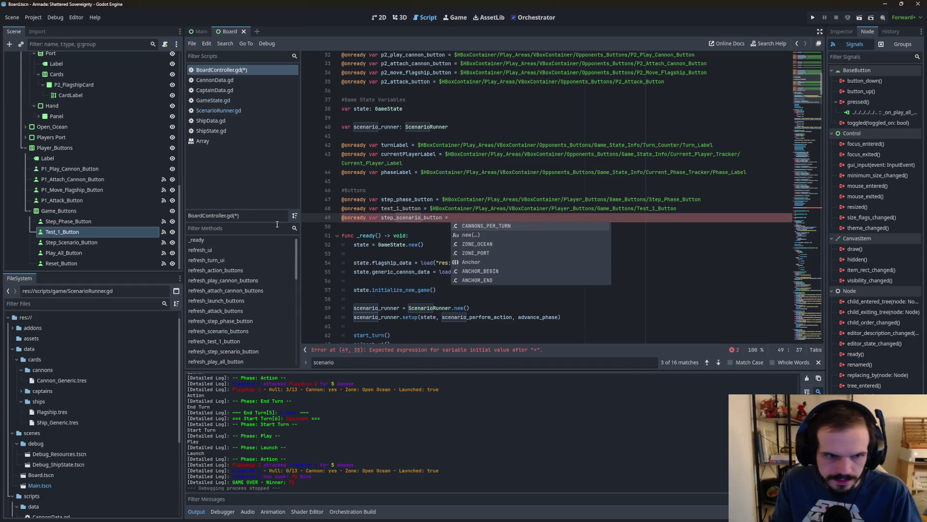
mouse_move(120, 243)
left_mouse_down()
mouse_move(463, 301)
mouse_move(483, 219)
left_mouse_up()
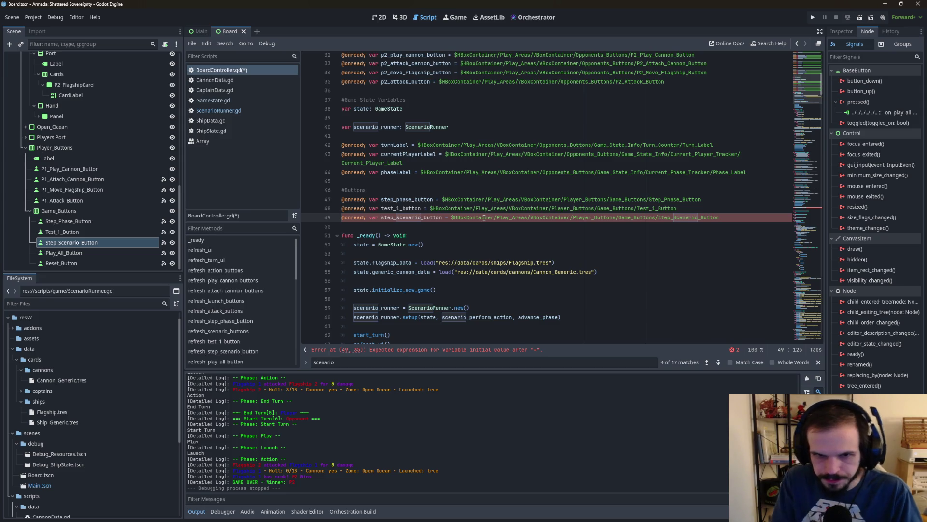
key("Return")
type("@onready ")
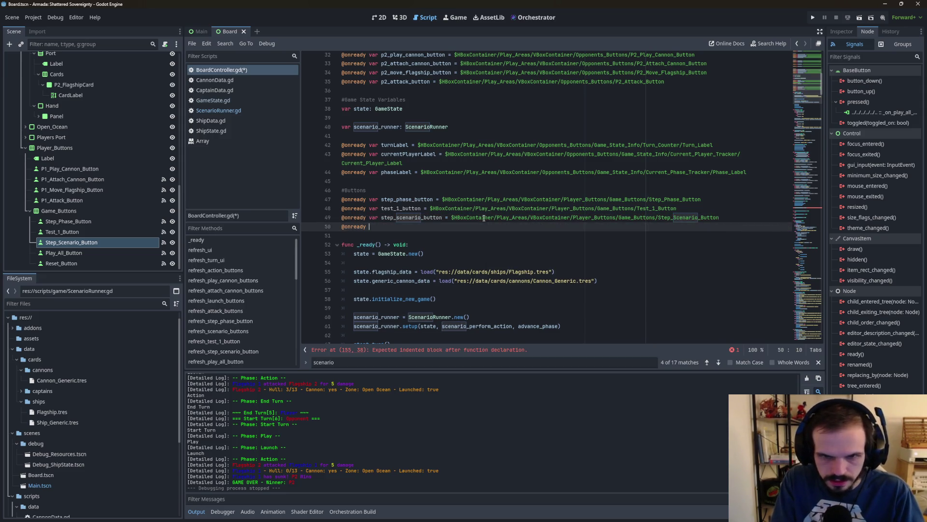
type("var ")
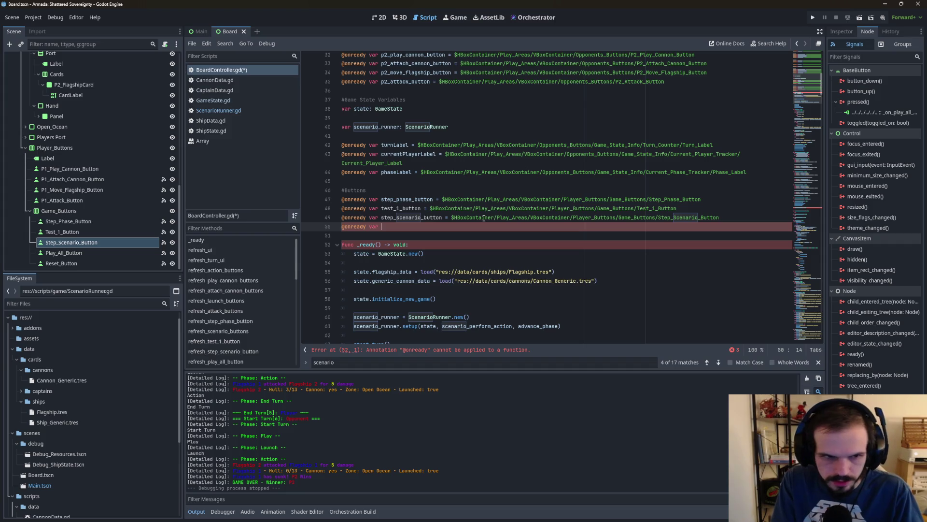
type("play_all_")
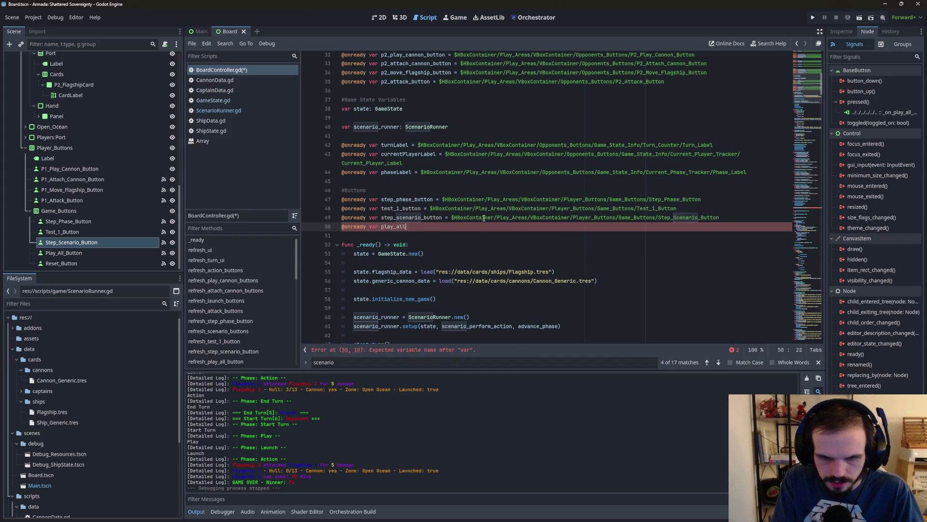
type("button =")
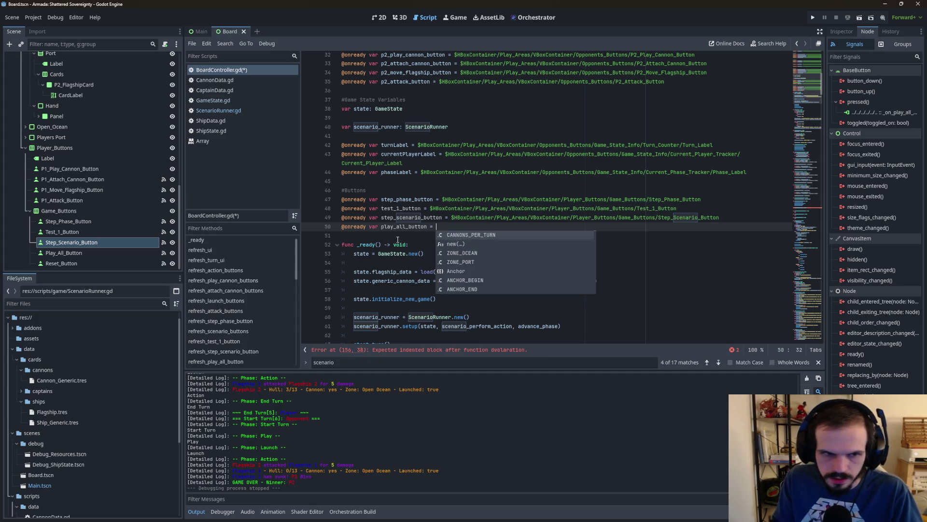
left_click_drag(64, 252, 477, 226)
key("Return")
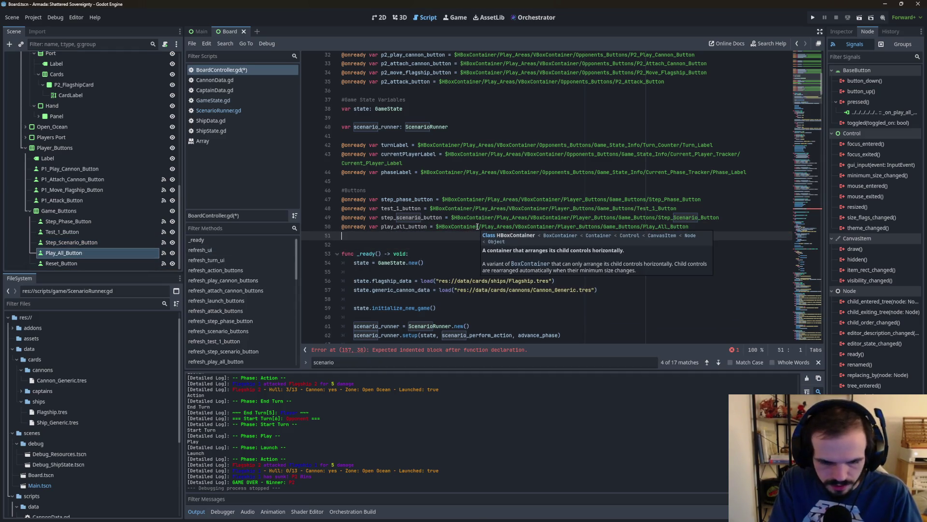
type("@onready ")
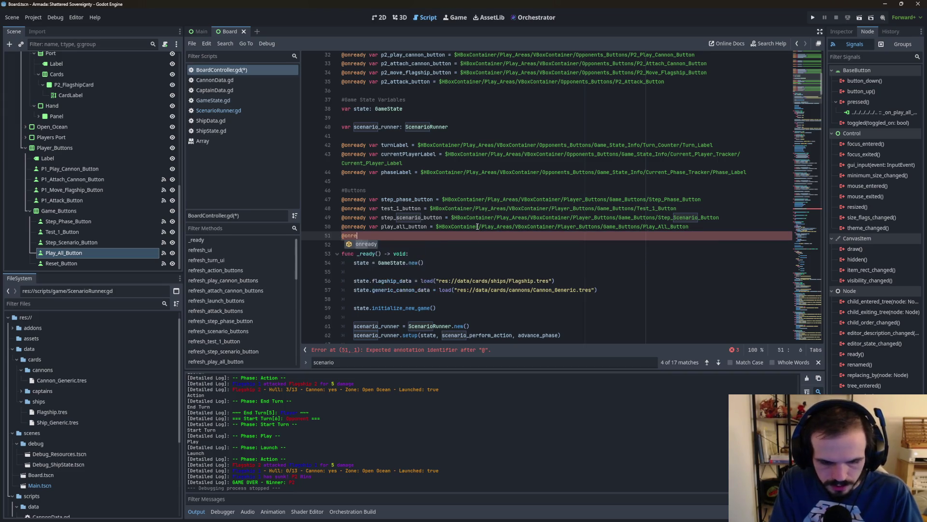
type("var reser")
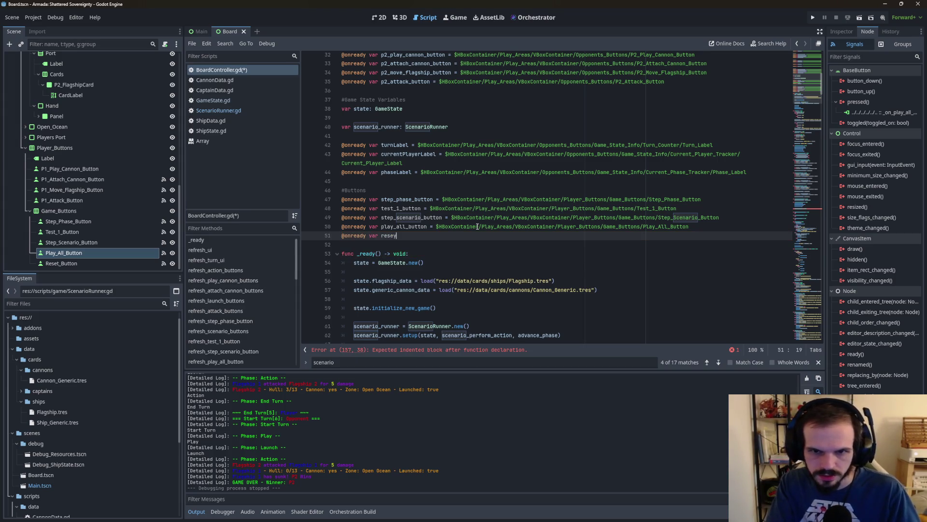
scroll(462, 187, "up", 3)
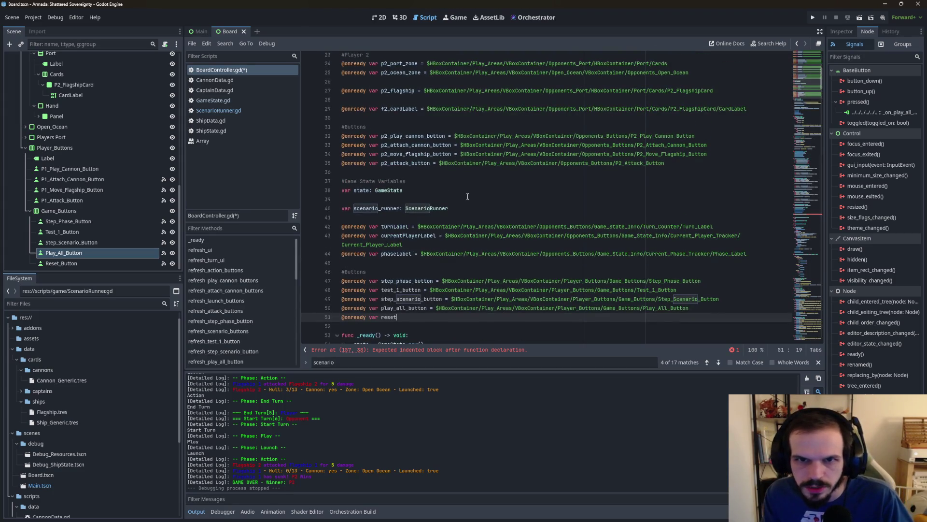
scroll(467, 196, "up", 6)
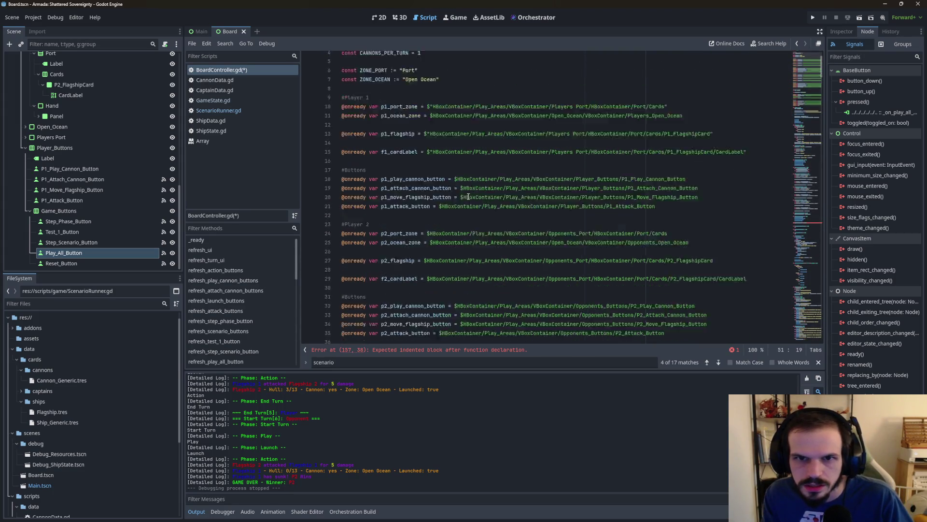
scroll(468, 196, "down", 10)
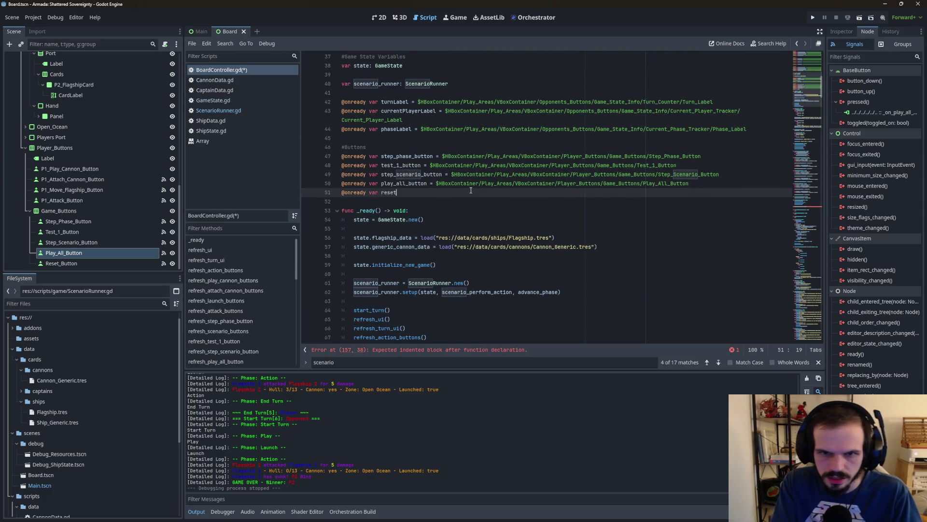
type("_button")
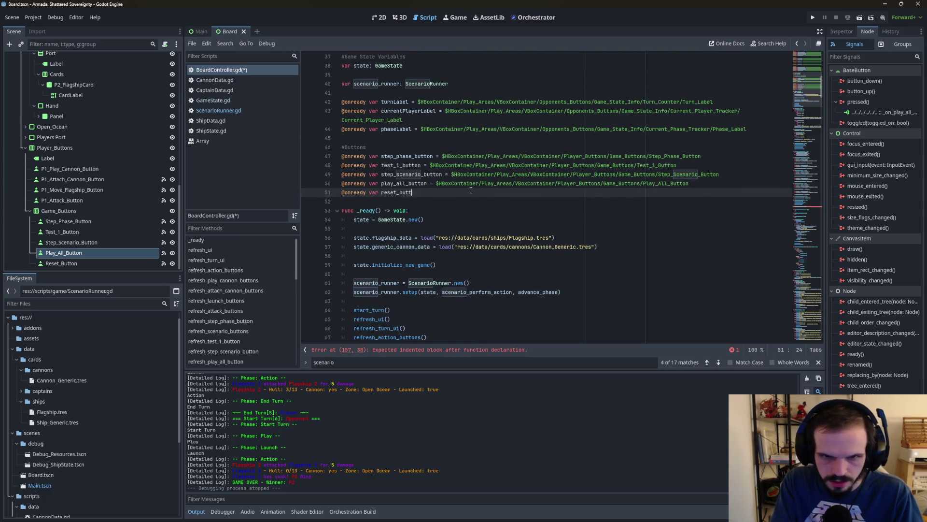
type(" =")
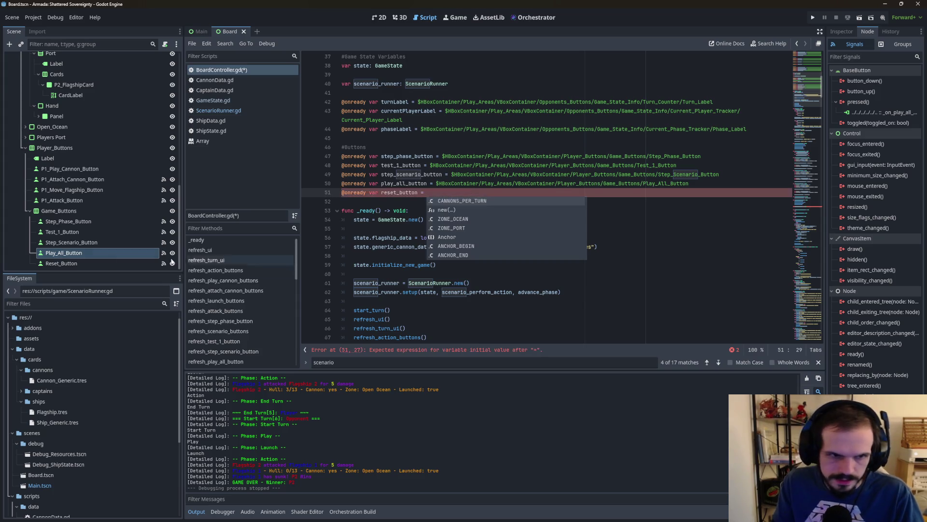
left_click_drag(73, 264, 478, 194)
left_click(493, 237)
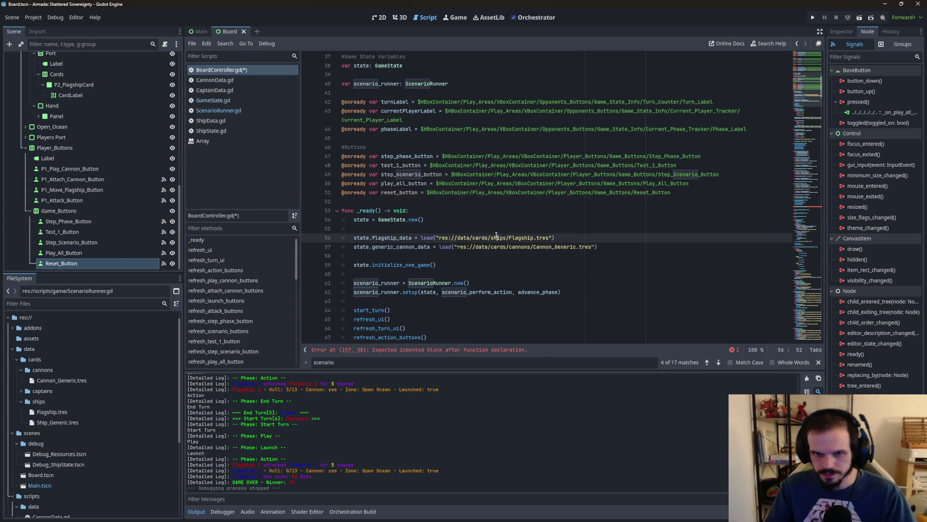
scroll(528, 241, "down", 3)
scroll(528, 240, "down", 10)
left_click_drag(823, 114, 819, 333)
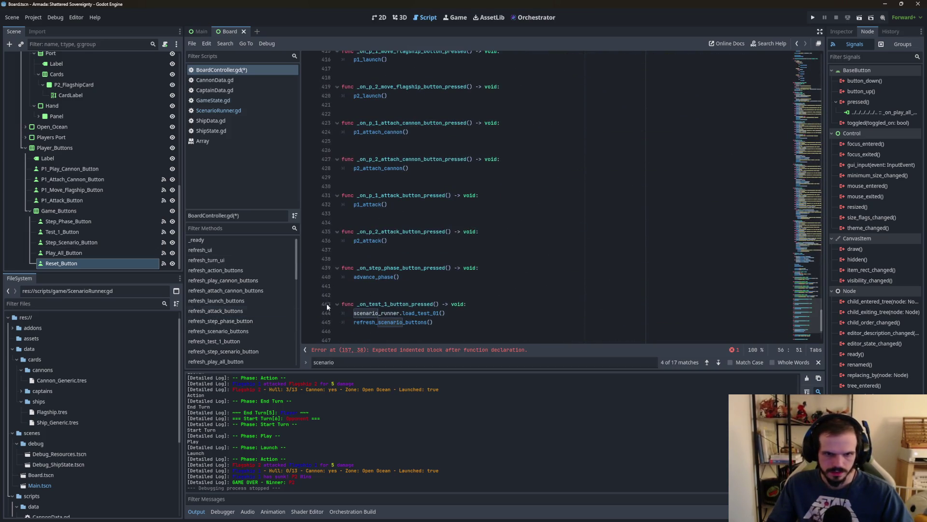
Jump to refresh_scenario_buttons and place the cursor in refresh_test_1_button's empty body on line 158.
scroll(424, 299, "up", 20)
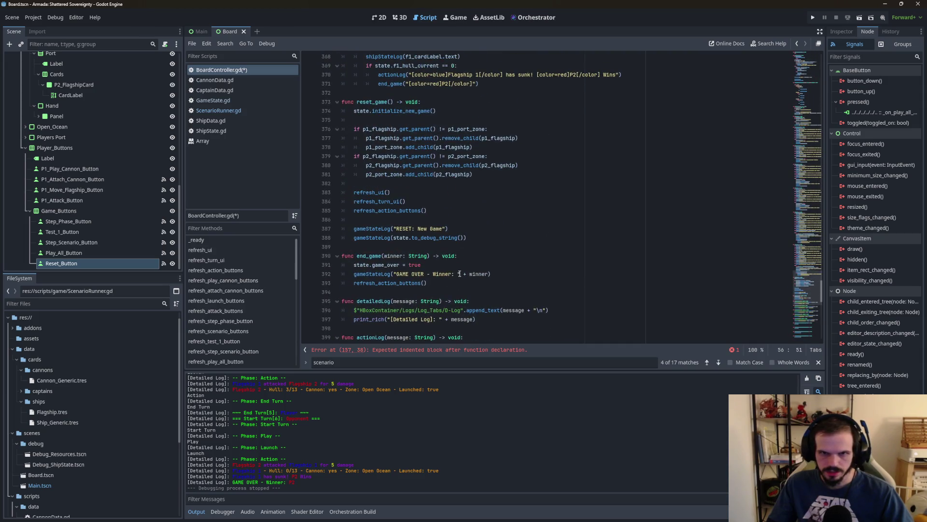
scroll(459, 273, "up", 6)
scroll(251, 307, "down", 5)
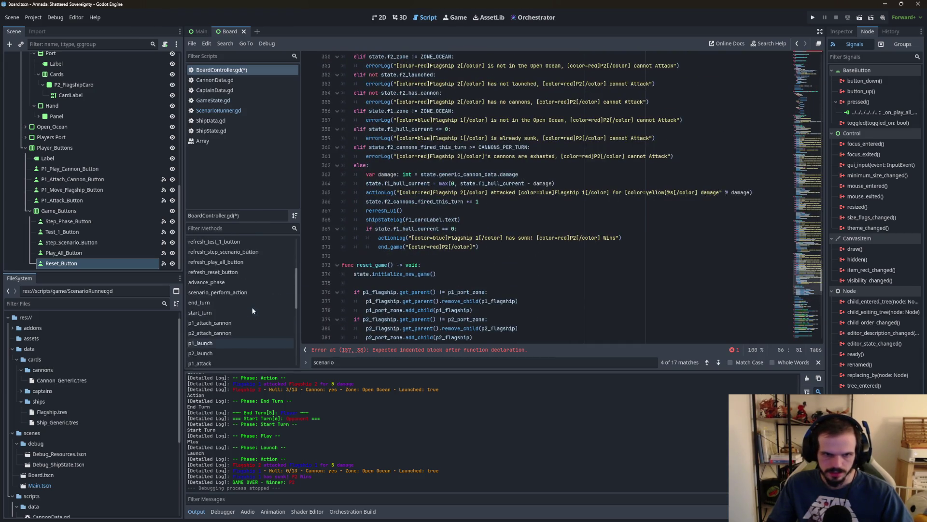
scroll(255, 290, "down", 3)
scroll(254, 289, "up", 8)
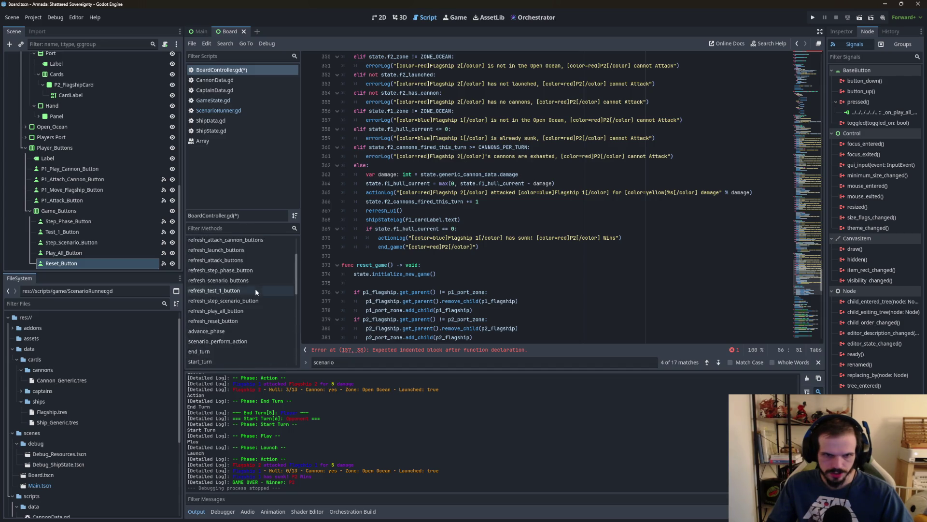
left_click(253, 281)
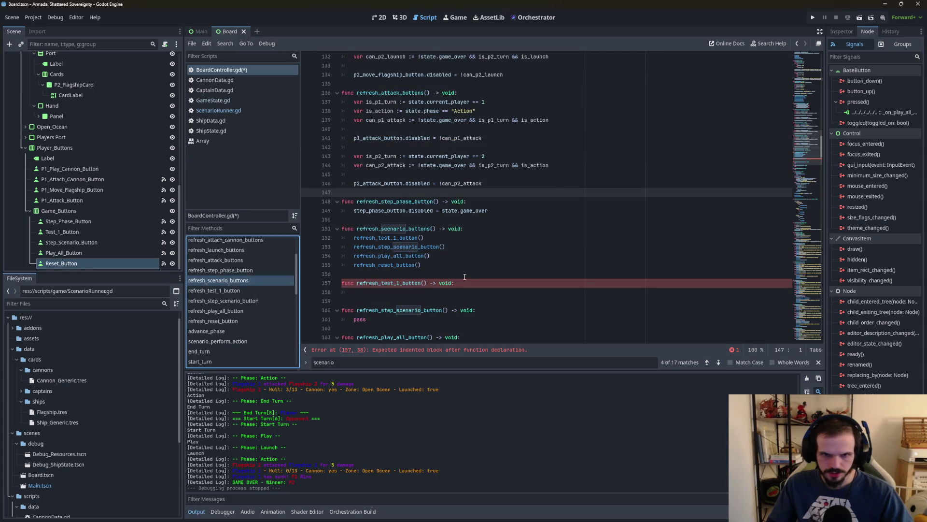
scroll(464, 276, "down", 1)
left_click(443, 261)
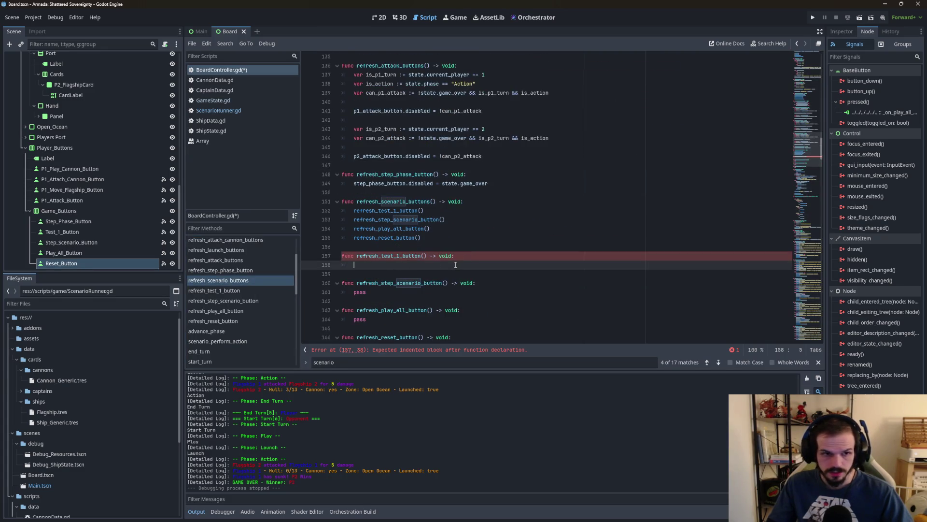
scroll(449, 272, "down", 1)
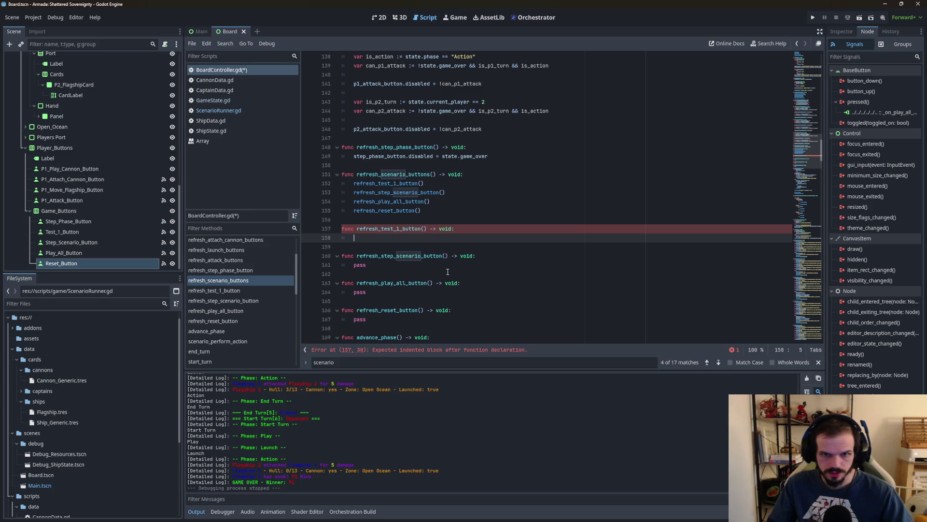
scroll(447, 273, "up", 3)
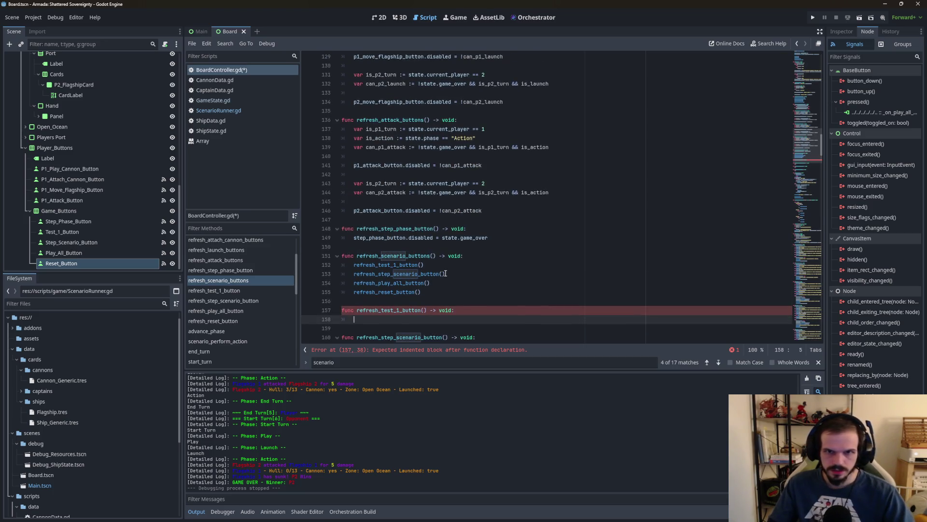
scroll(445, 273, "down", 1)
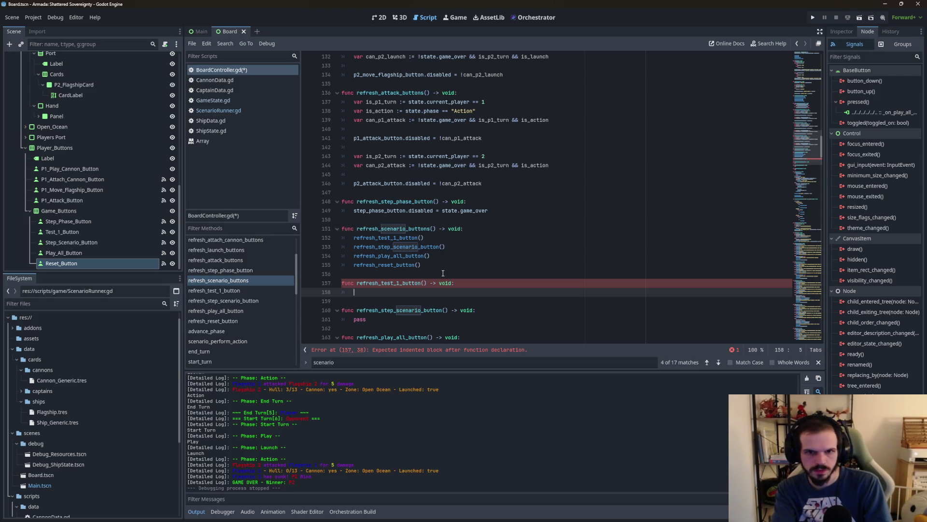
On line 158, write test_1_button.disabled = scenario_runner.steps > 0 using autocomplete.
type("test")
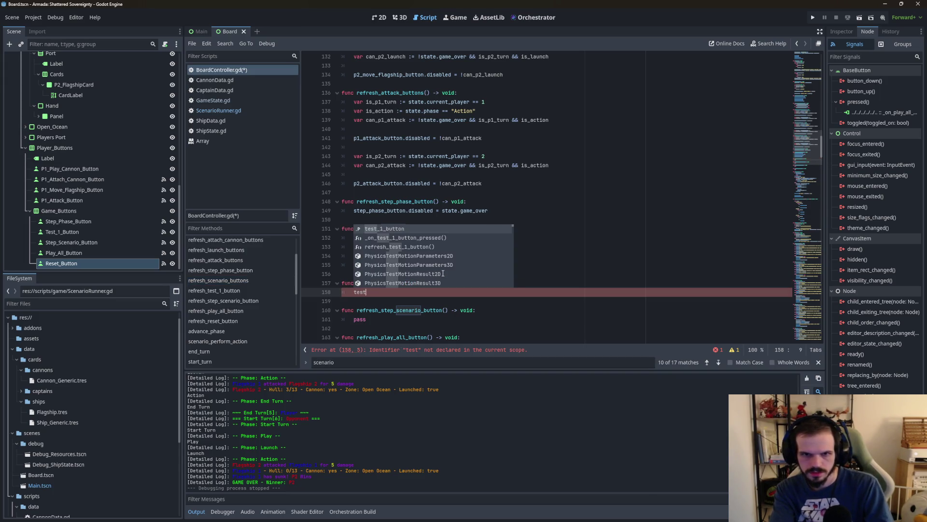
key("Return")
type(".")
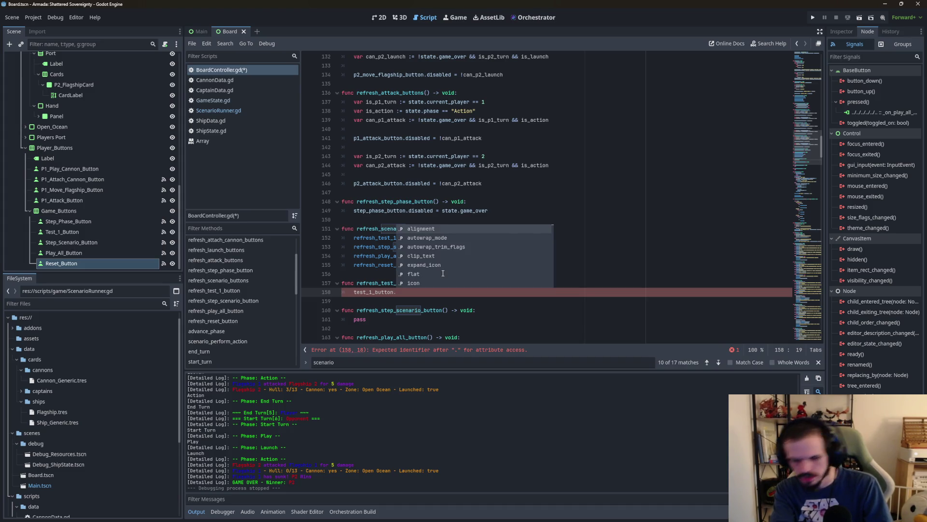
type("disabled =")
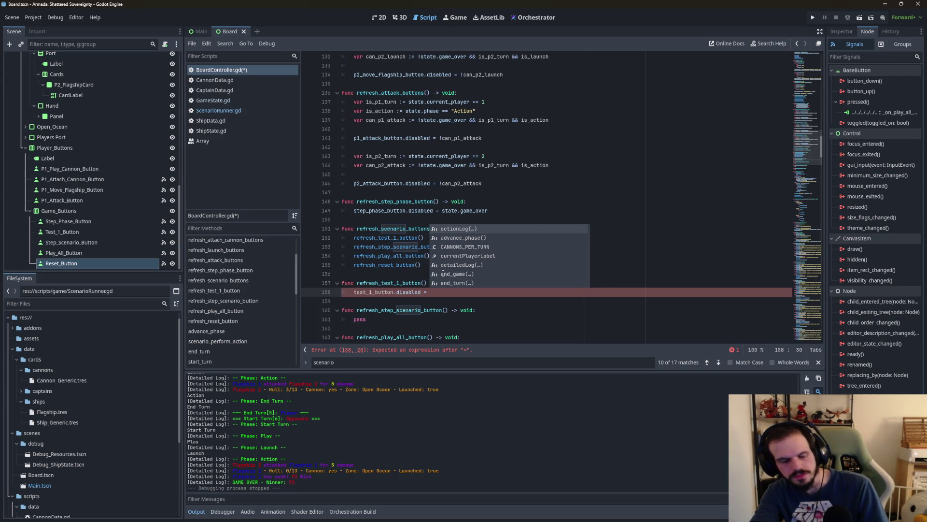
type("sc")
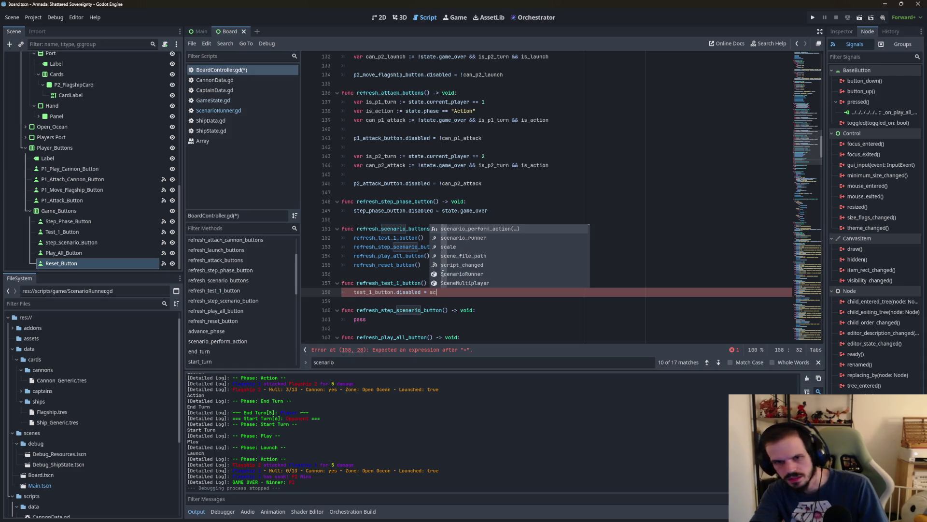
key("Down")
key("Return")
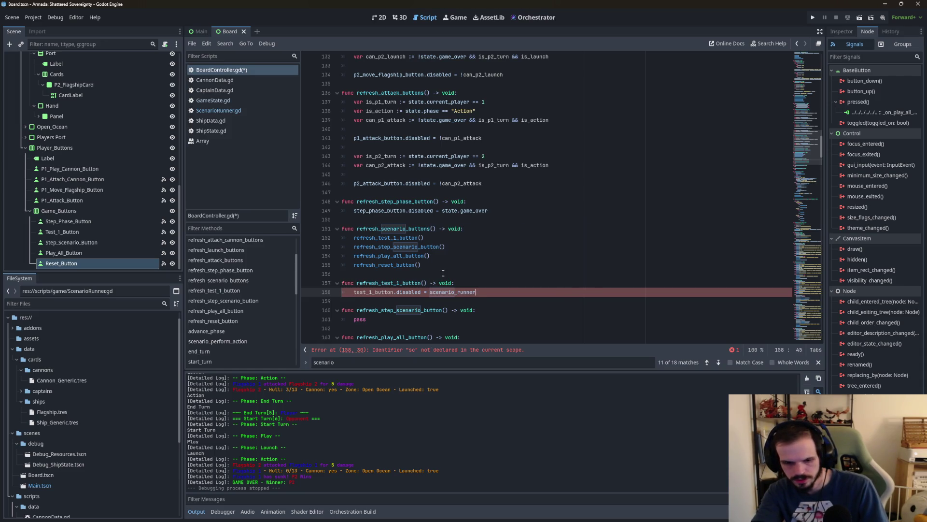
type(".")
key("Escape")
type("st")
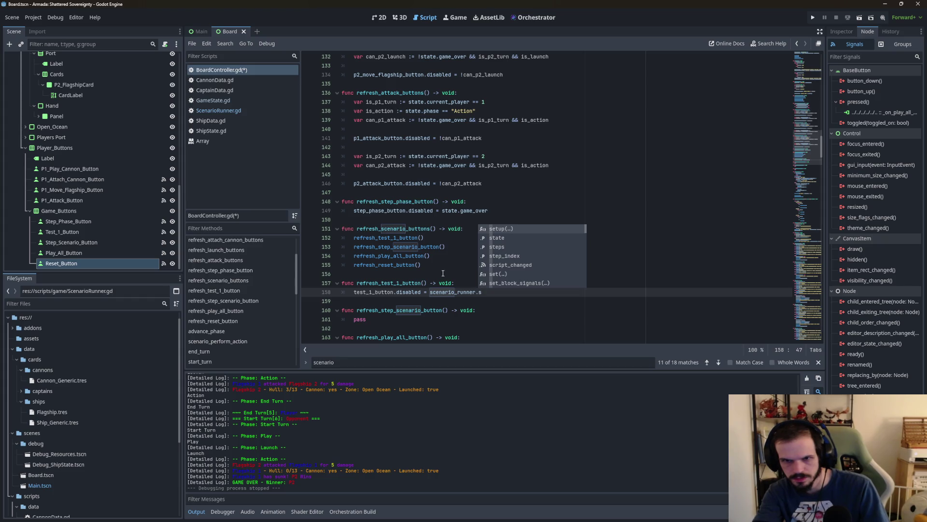
key("Down")
key("Return")
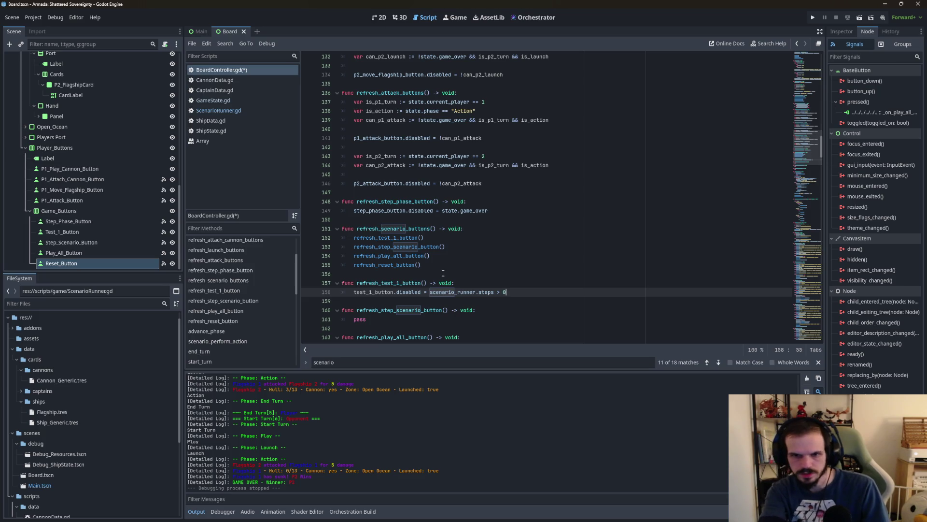
type("> 0")
key("Return")
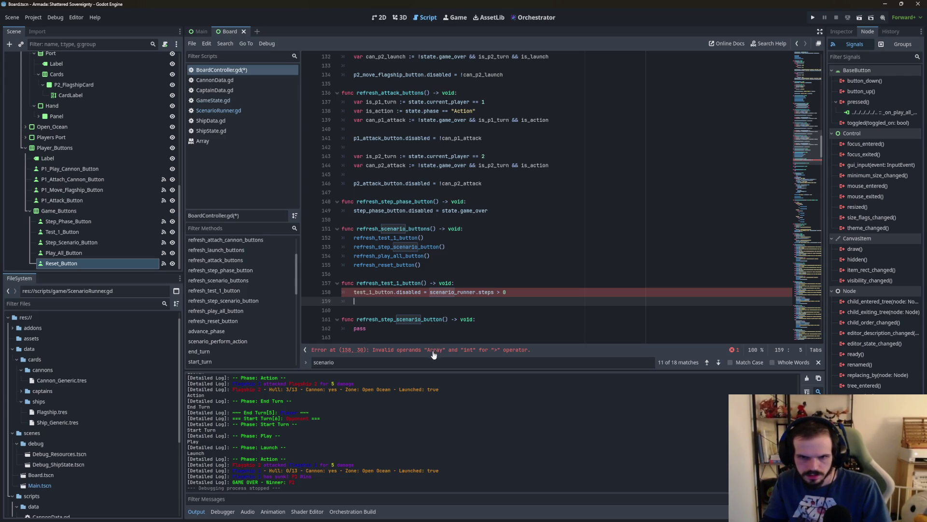
Try >= in the steps comparison on line 158, then revert it to > 0.
left_click(493, 292)
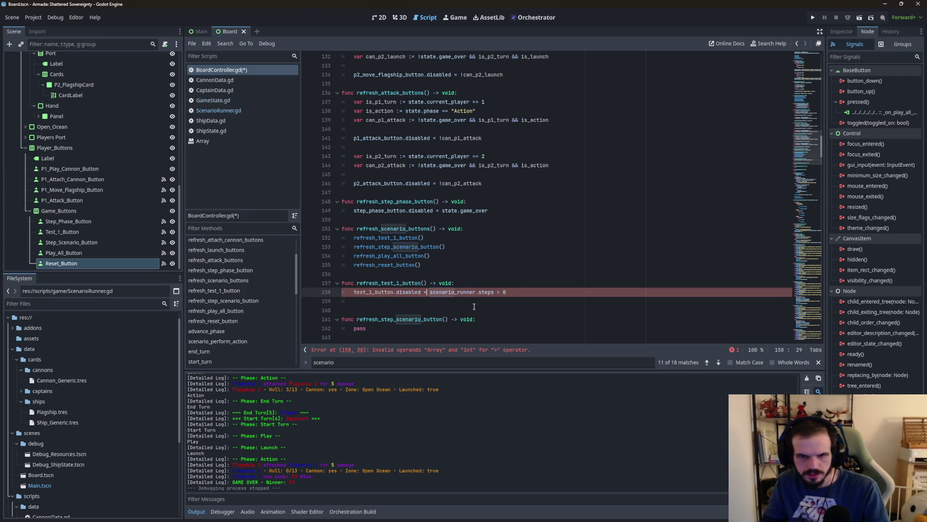
left_click(535, 294)
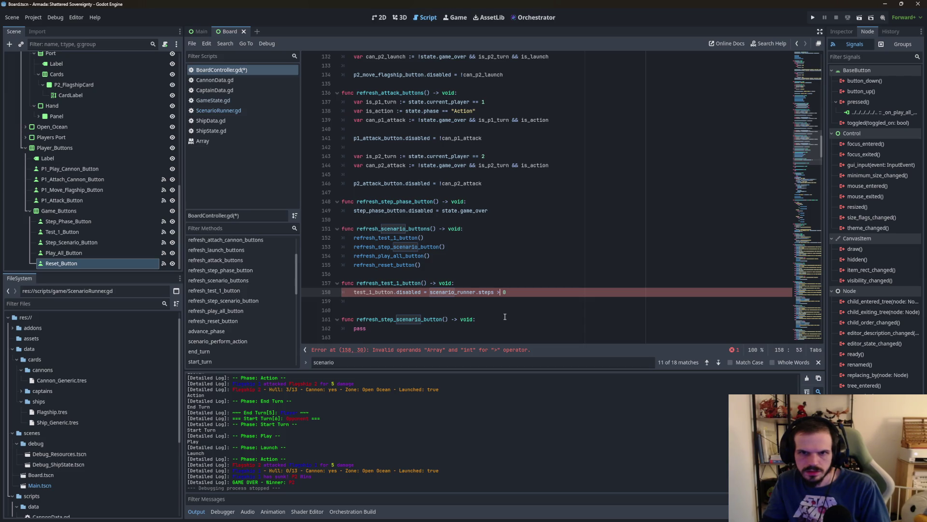
scroll(505, 317, "up", 6)
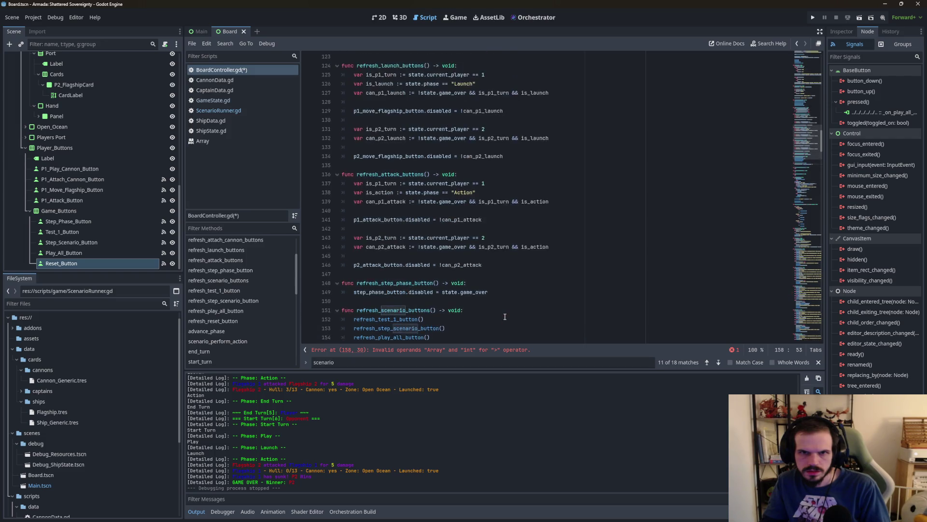
scroll(504, 317, "down", 5)
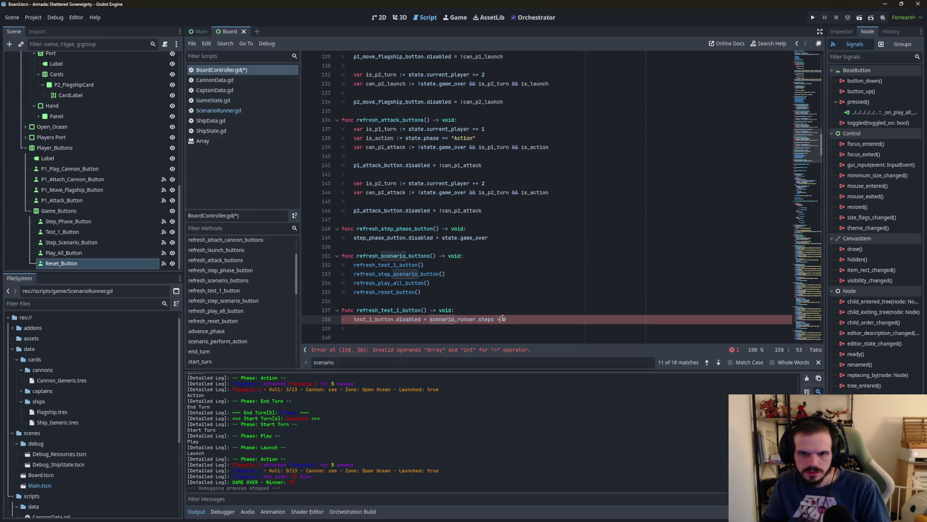
type("=")
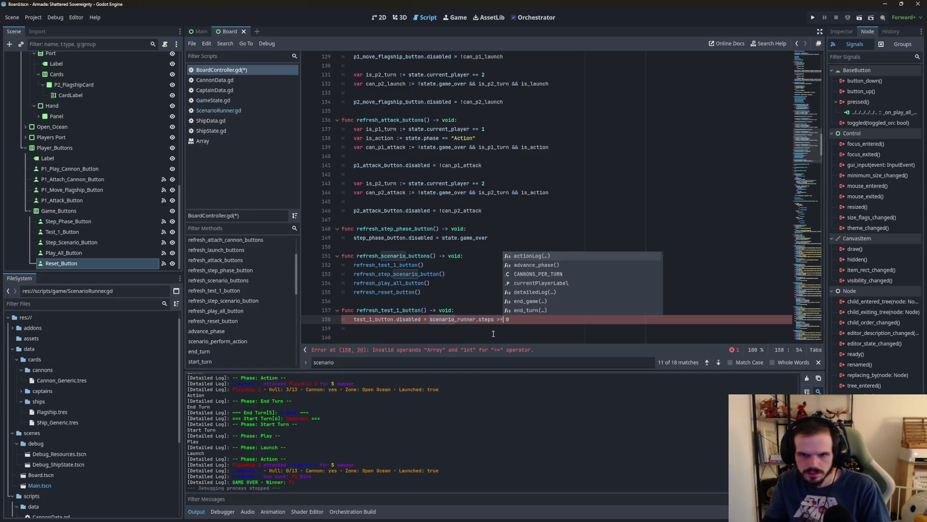
key("BackSpace")
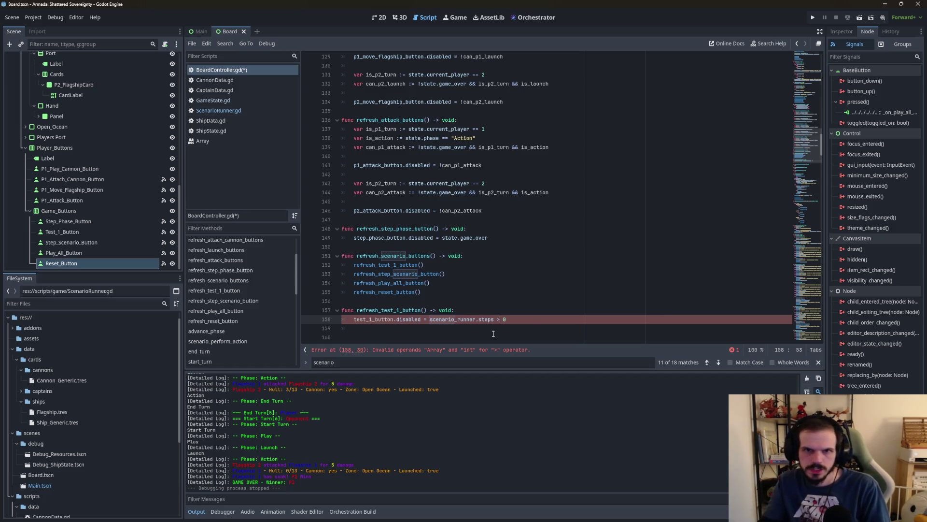
scroll(493, 333, "up", 1)
scroll(498, 329, "down", 1)
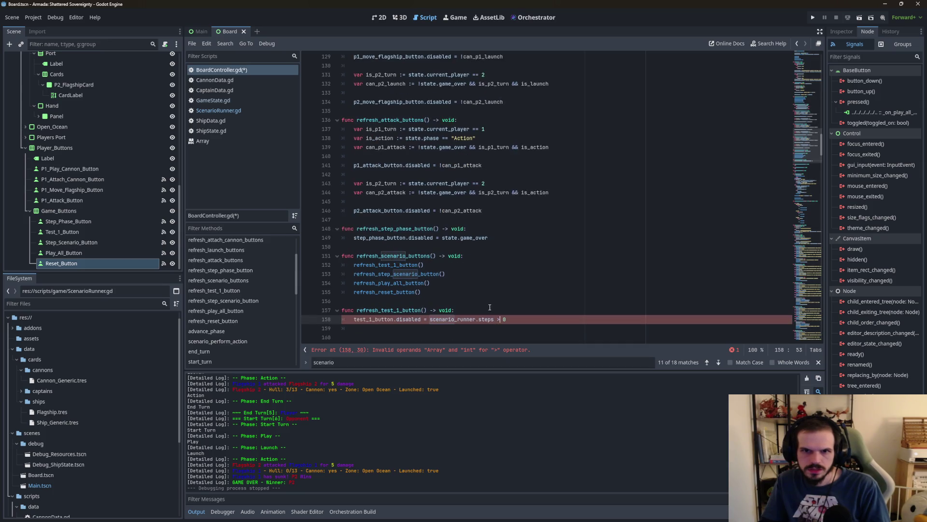
left_click(541, 311)
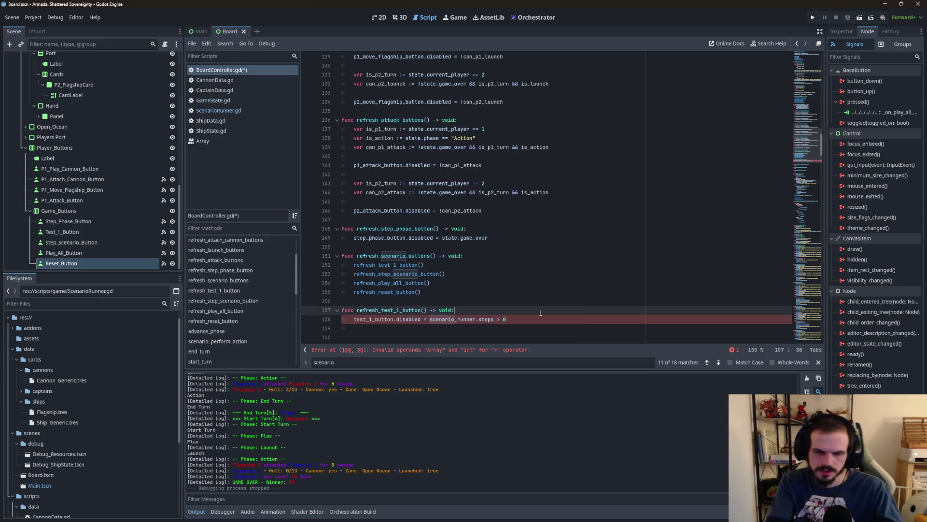
Add a line declaring var hasSteps := scenario_runner.steps > 0 above the assignment.
key("Return")
type("var h")
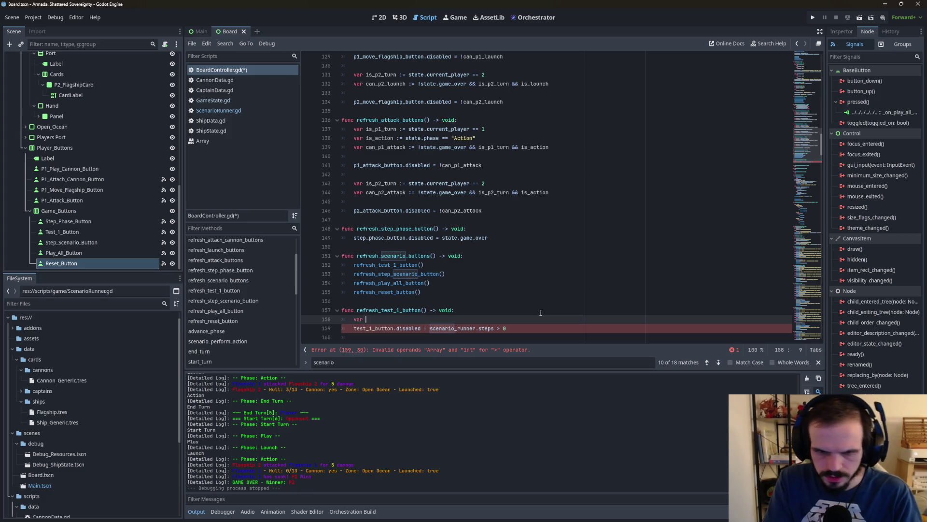
type("as steps := ")
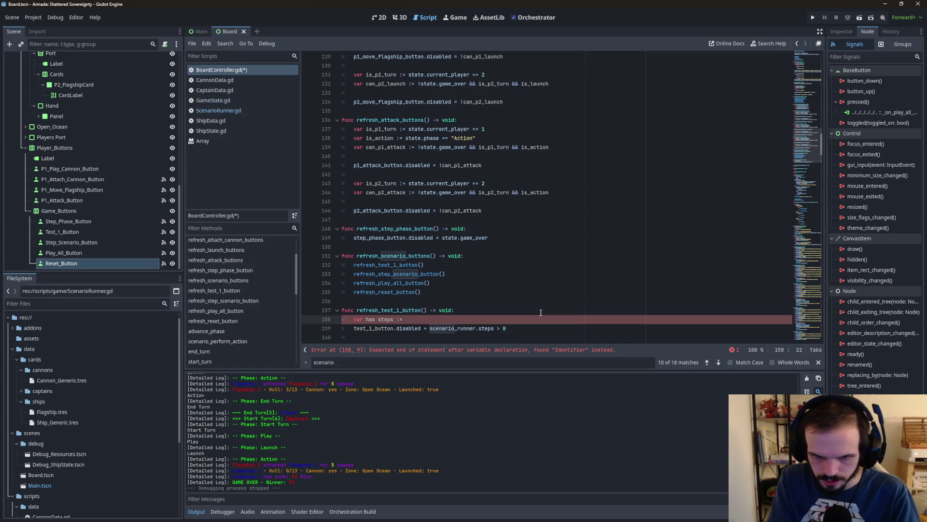
type("sce")
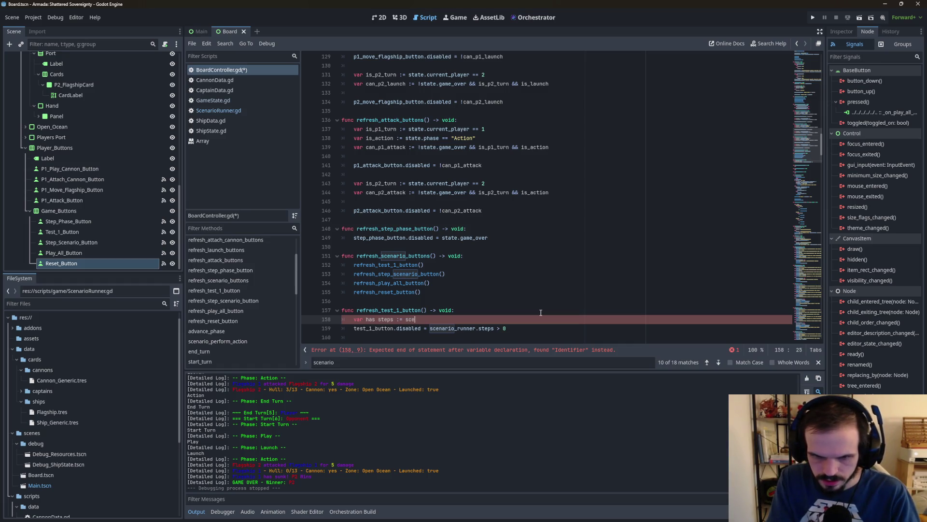
type("n")
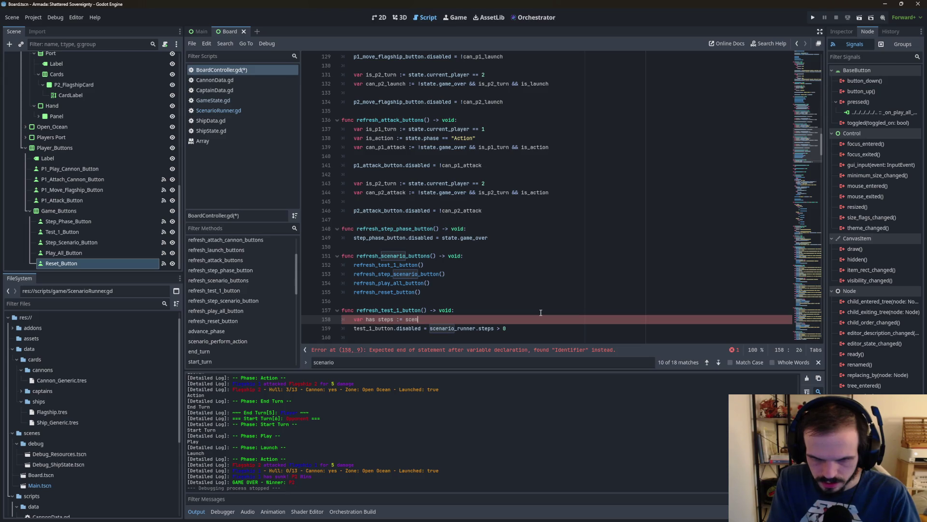
key("BackSpace")
key("BackSpace")
key("BackSpace")
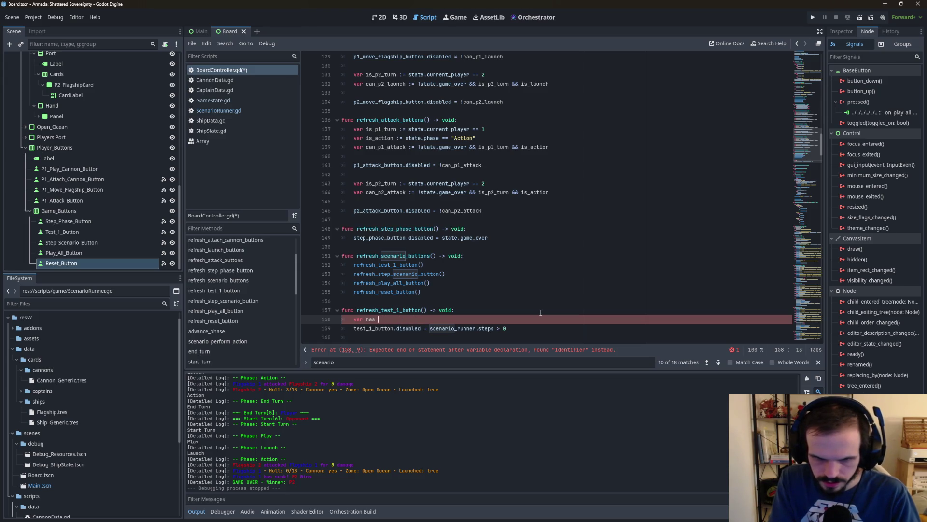
type("sSteps := ")
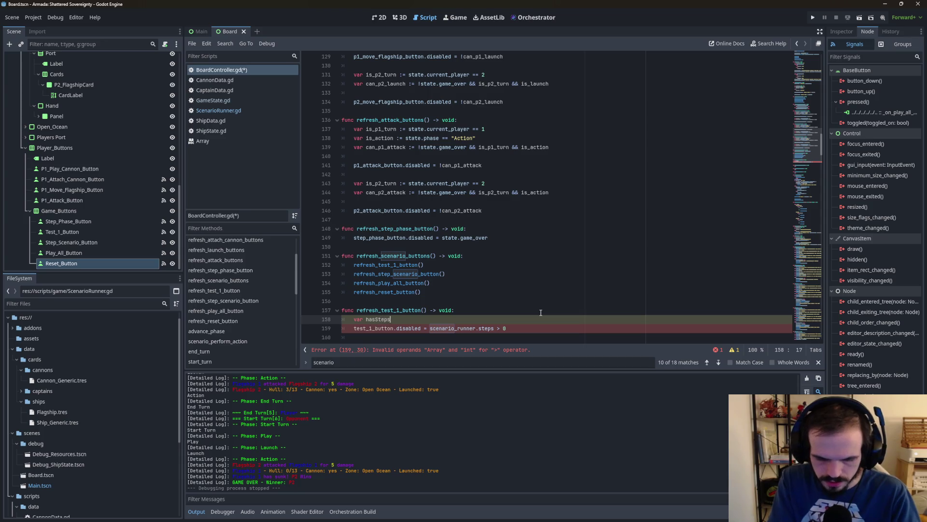
type("sc")
key("Return")
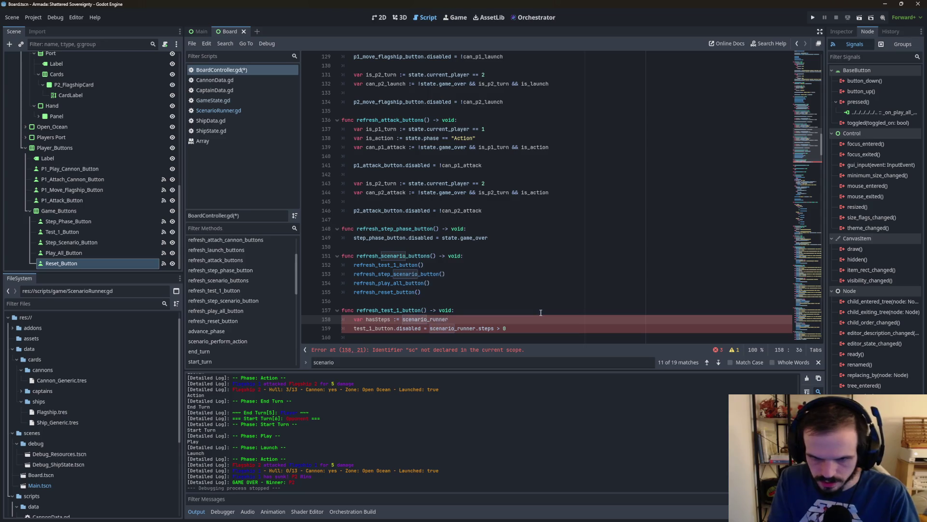
type(".s")
key("Down")
key("Down")
key("Return")
type("> 0")
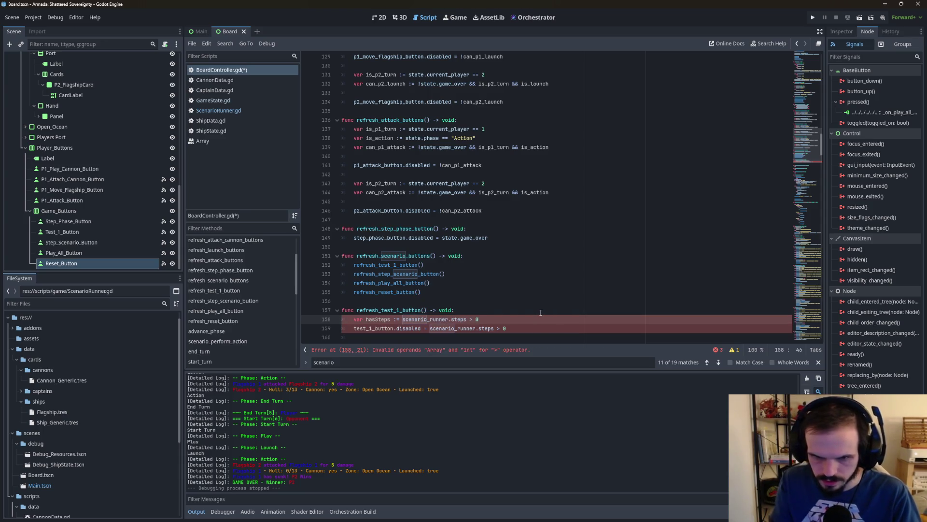
key("Down")
key("Down")
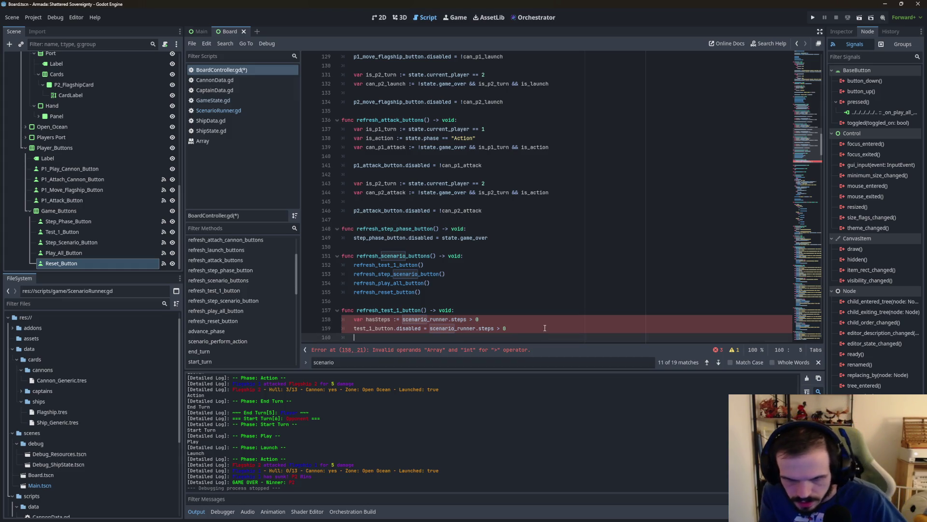
Replace the assignment's right side so test_1_button.disabled = hasSteps.
left_click(545, 328)
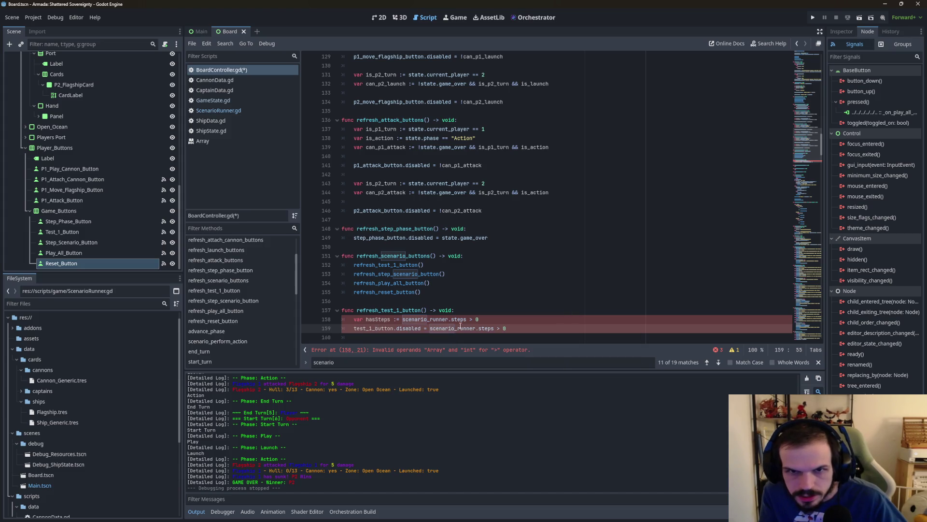
left_click_drag(511, 330, 430, 329)
type("h")
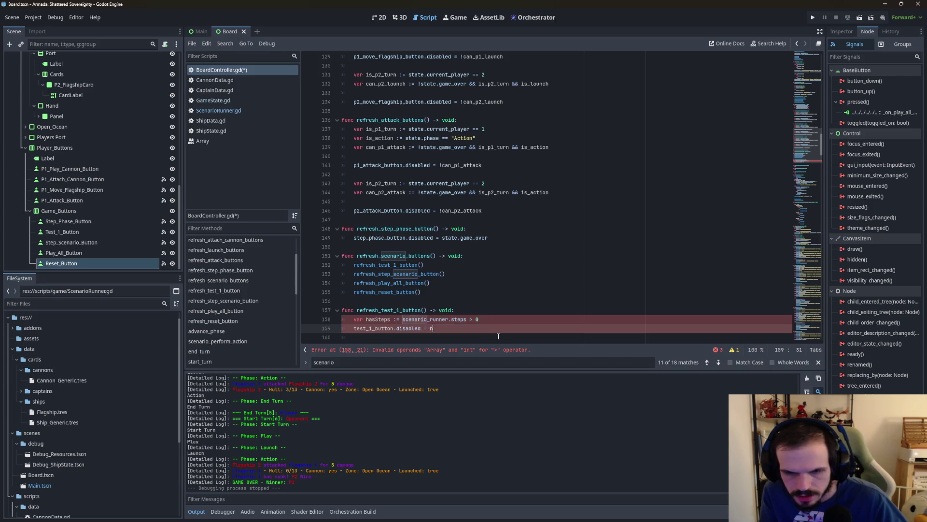
key("Escape")
type("a")
key("Return")
left_click(526, 321)
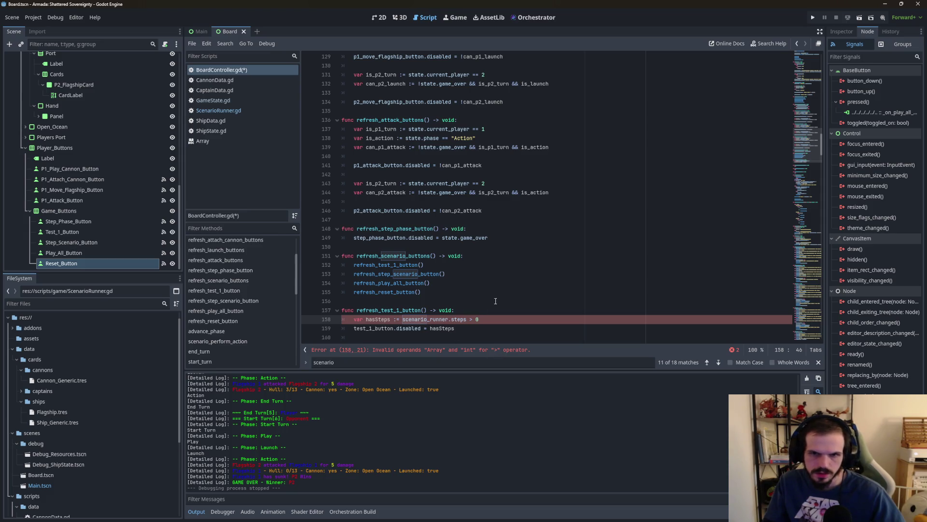
Change the hasSteps expression to scenario_runner.steps.size() > 0.
scroll(496, 300, "up", 1)
scroll(495, 300, "down", 1)
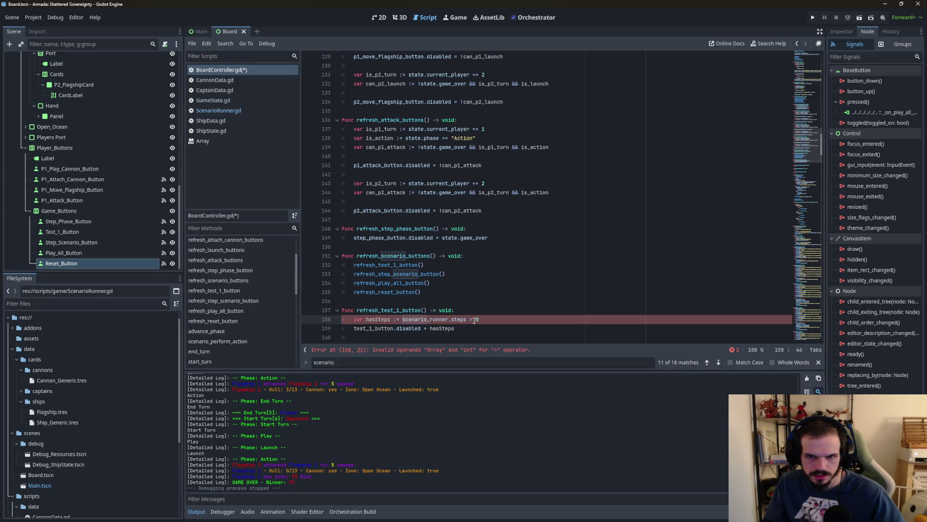
type("=")
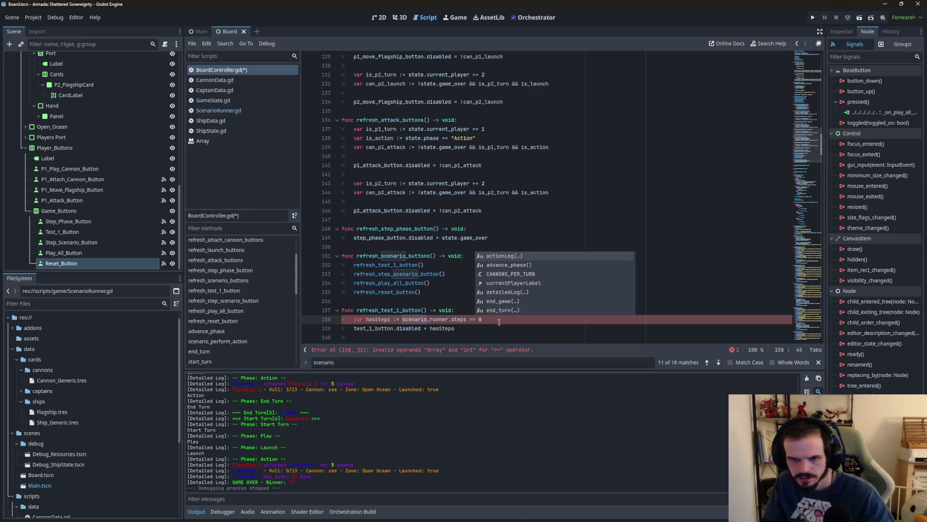
left_click(499, 320)
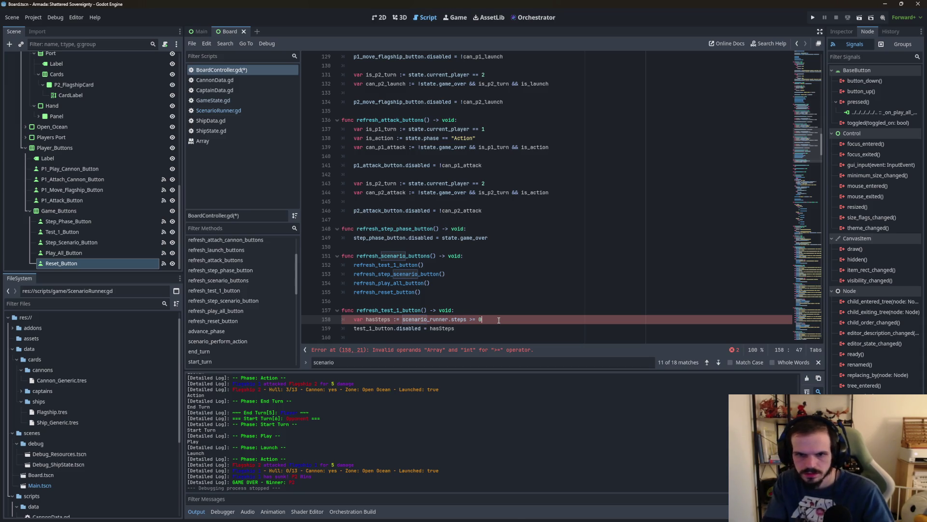
key("Left")
key("Left")
key("Left")
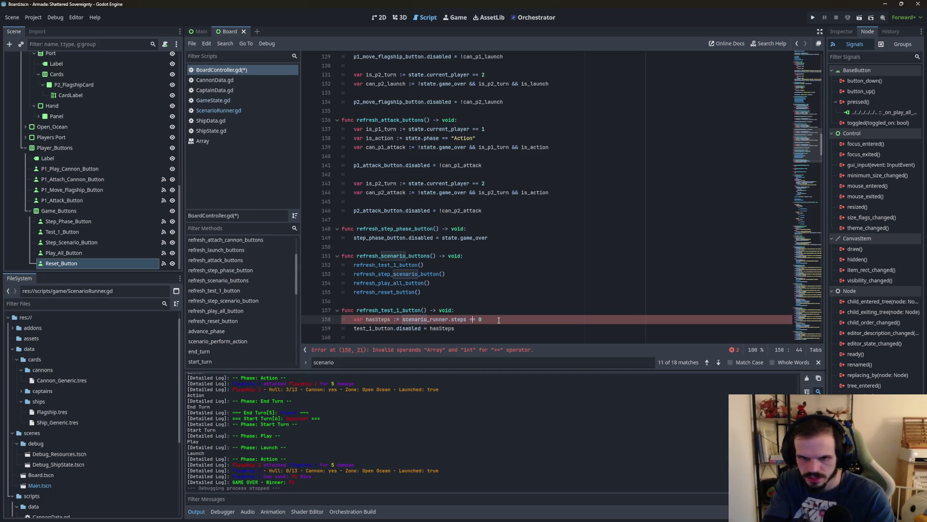
key("BackSpace")
type("=")
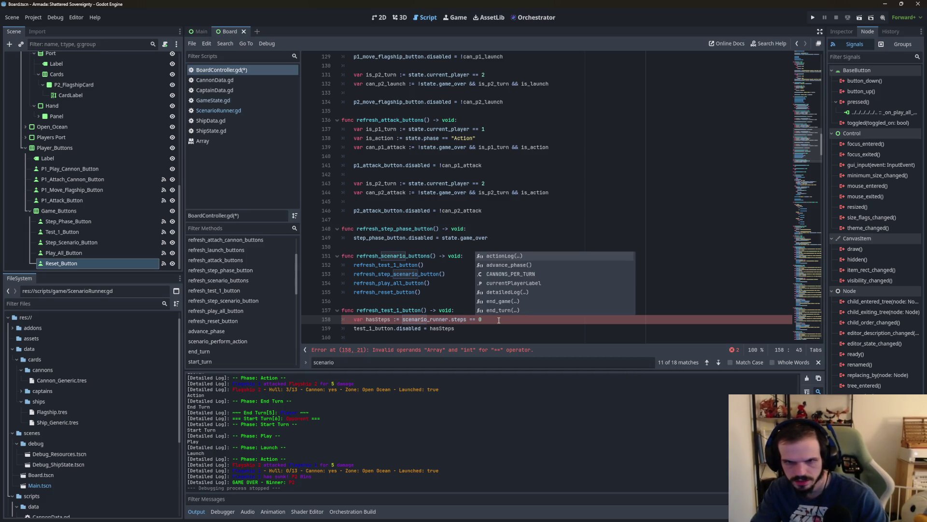
key("BackSpace")
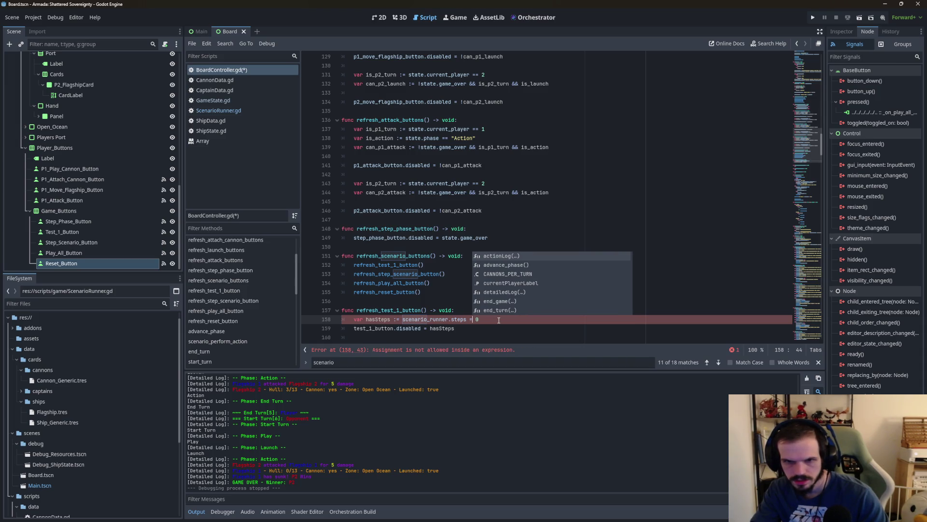
key("BackSpace")
type(".s")
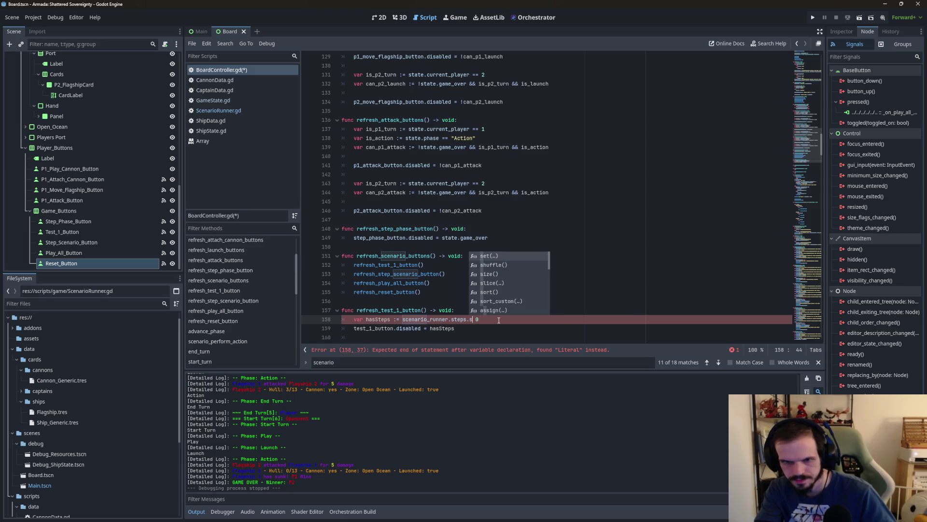
type("iz")
key("Return")
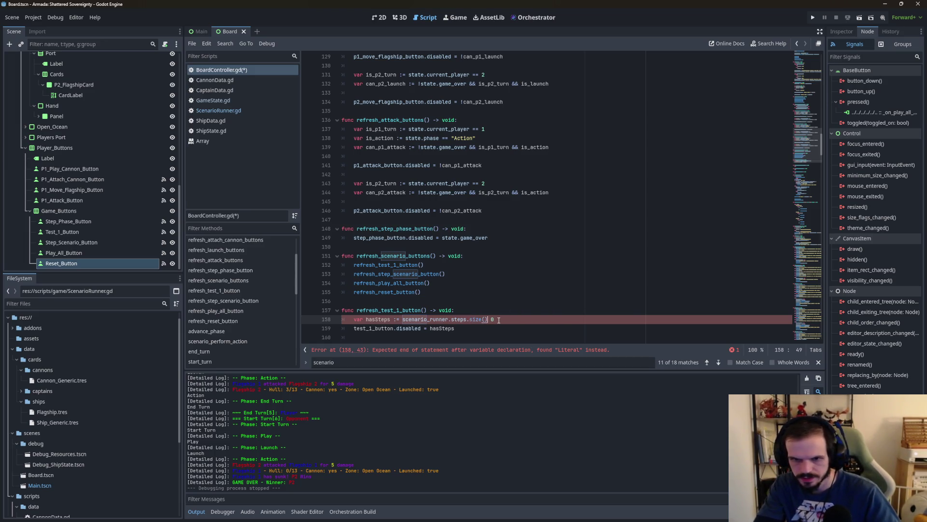
type(">")
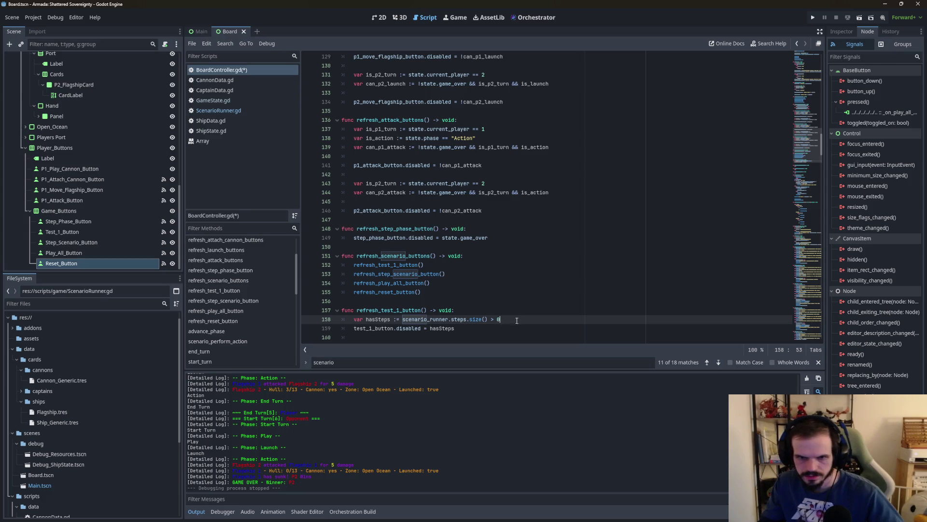
Copy the size comparison over hasSteps in the assignment and delete the hasSteps declaration line.
left_click_drag(517, 319, 403, 319)
key("ctrl+c")
double_click(434, 328)
key("ctrl+v")
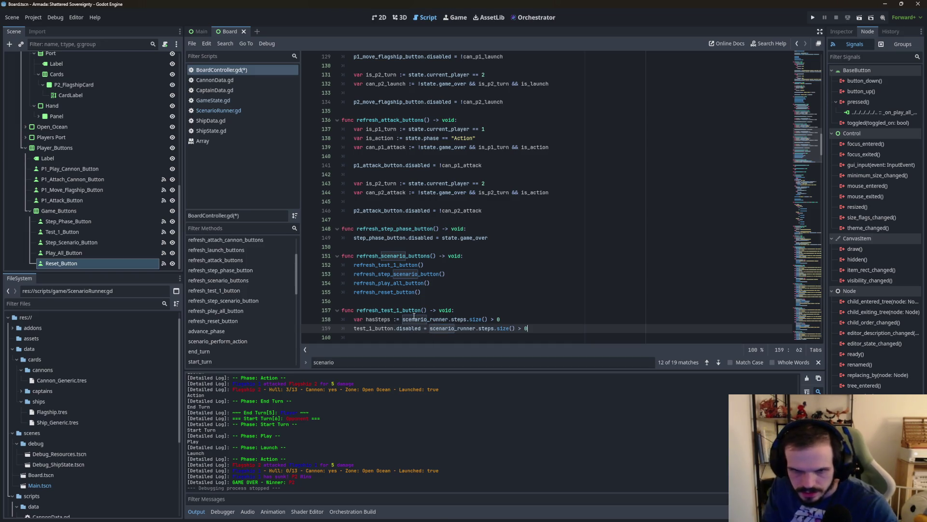
left_click_drag(501, 320, 305, 321)
key("BackSpace")
key("BackSpace")
left_click(503, 338)
scroll(503, 263, "down", 4)
scroll(503, 263, "up", 2)
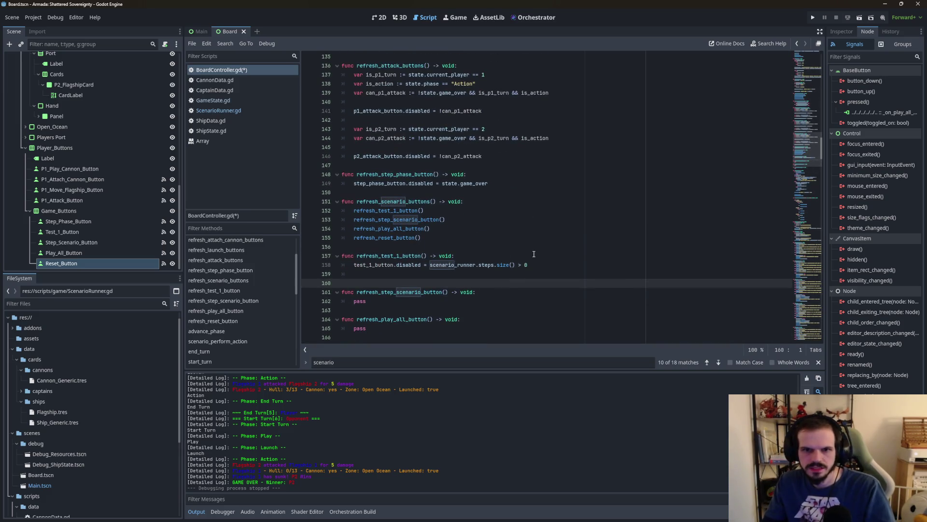
left_click(560, 266)
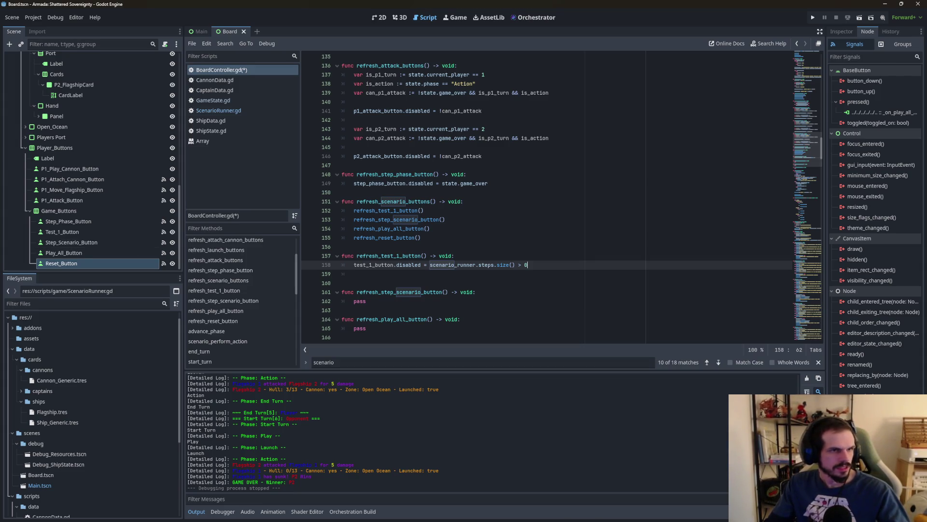
scroll(592, 308, "up", 2)
scroll(593, 308, "down", 2)
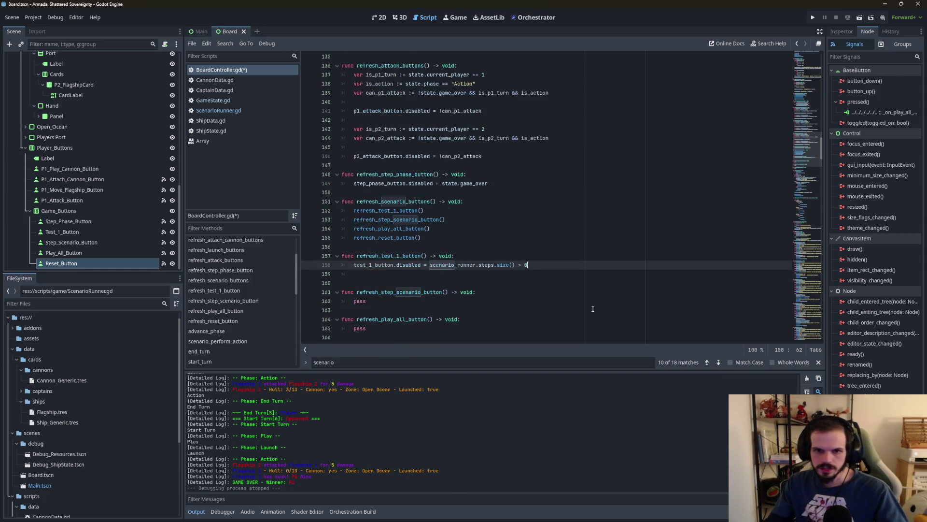
left_click(366, 302)
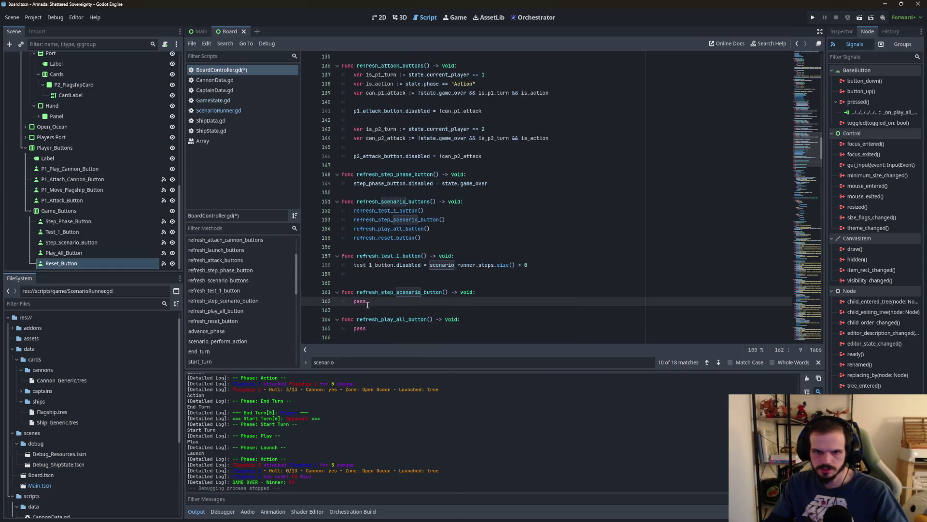
left_click_drag(367, 302, 353, 303)
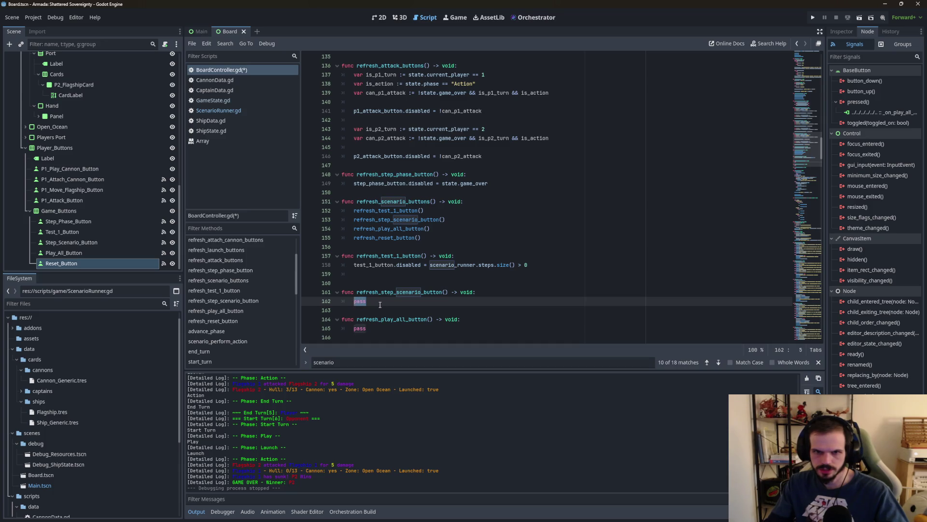
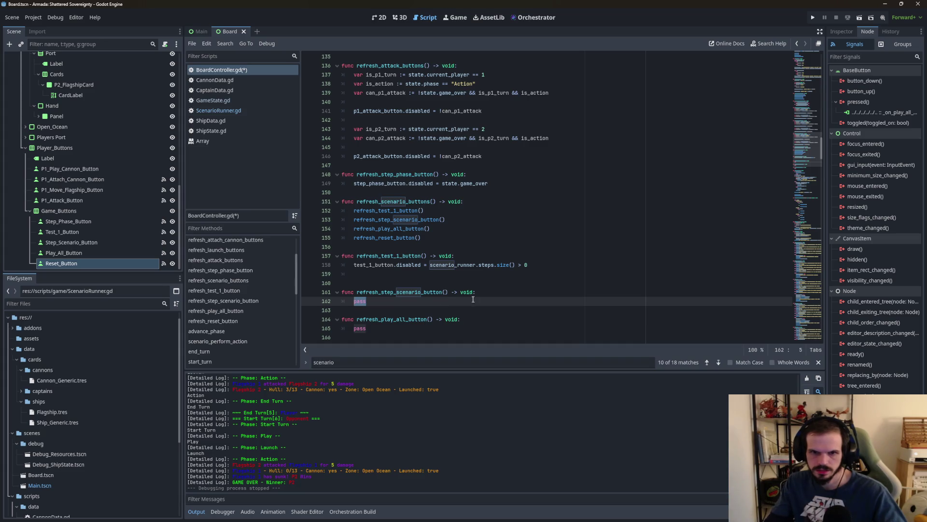
Replace the pass placeholder on line 162 with step_scenario_button via autocomplete.
left_click(539, 266)
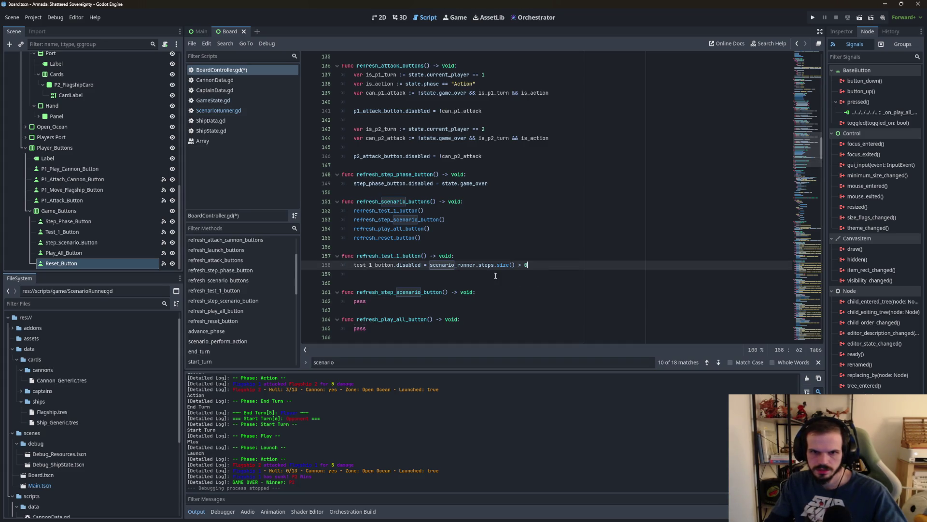
scroll(496, 276, "up", 1)
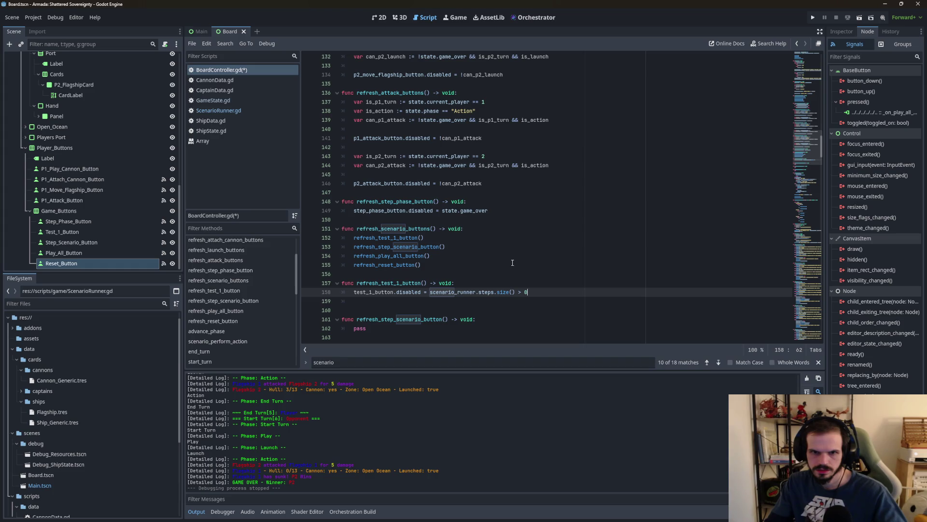
scroll(512, 262, "down", 1)
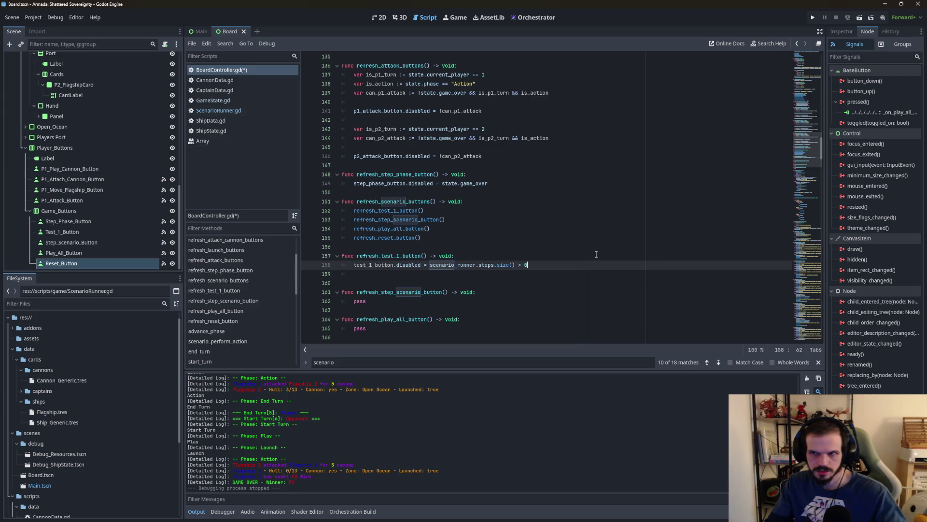
left_click(436, 303)
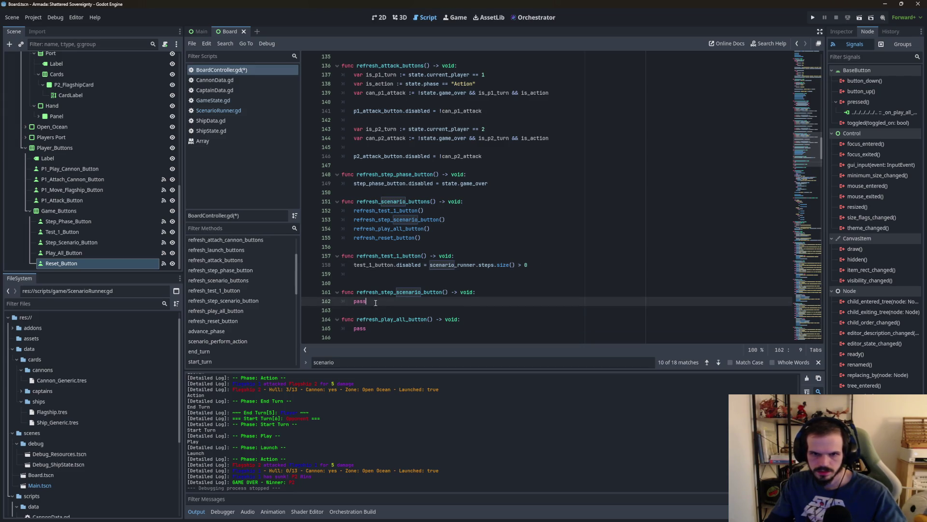
key("BackSpace")
key("BackSpace")
key("BackSpace")
type("step")
key("Down")
key("Return")
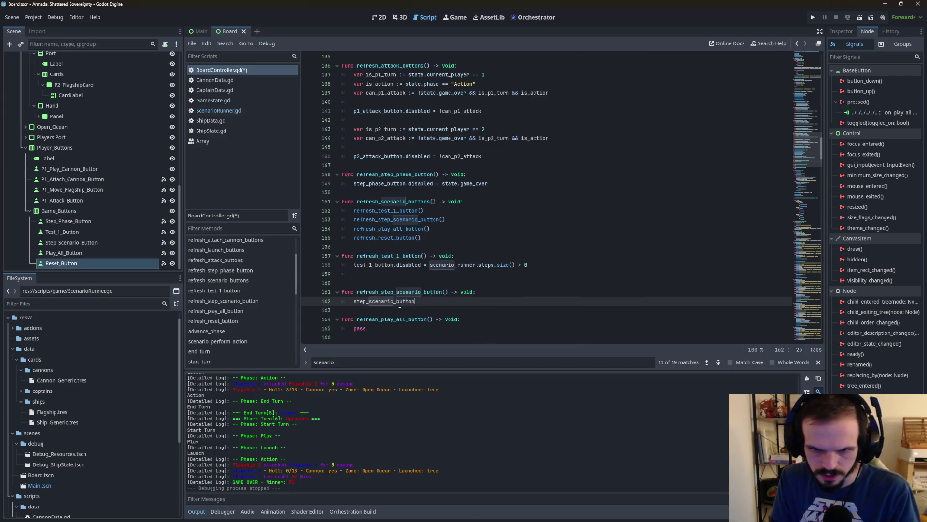
Complete the line as .disabled = scenario_runner.step_index == scenario_runner.steps.size().
type(".disabled ")
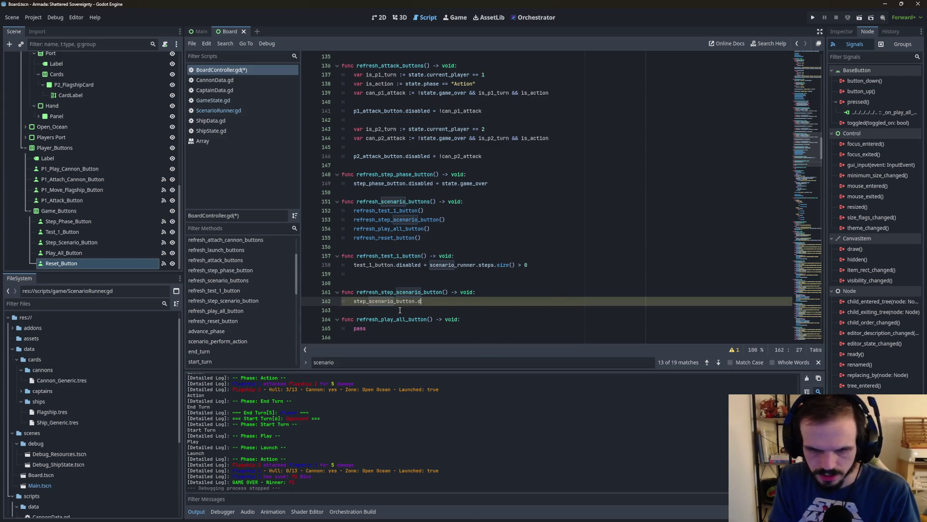
type("= ")
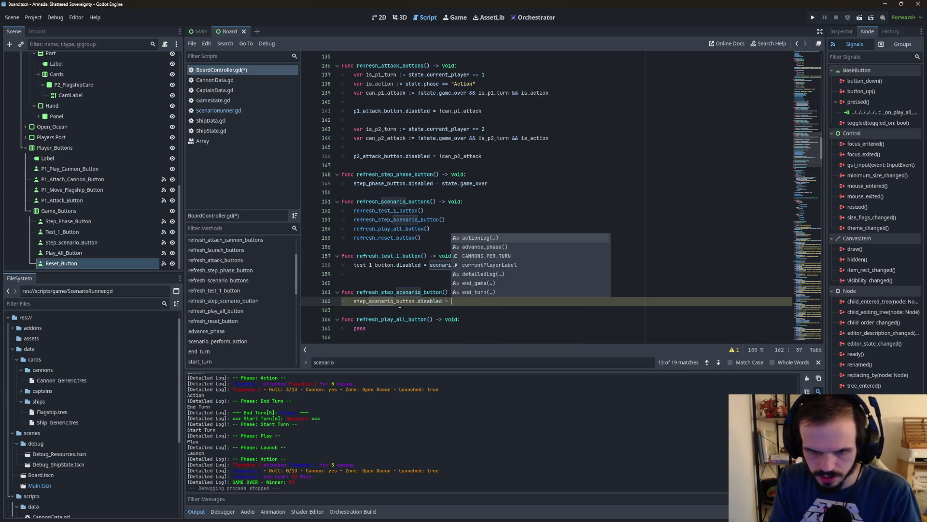
type("scenario_runner.")
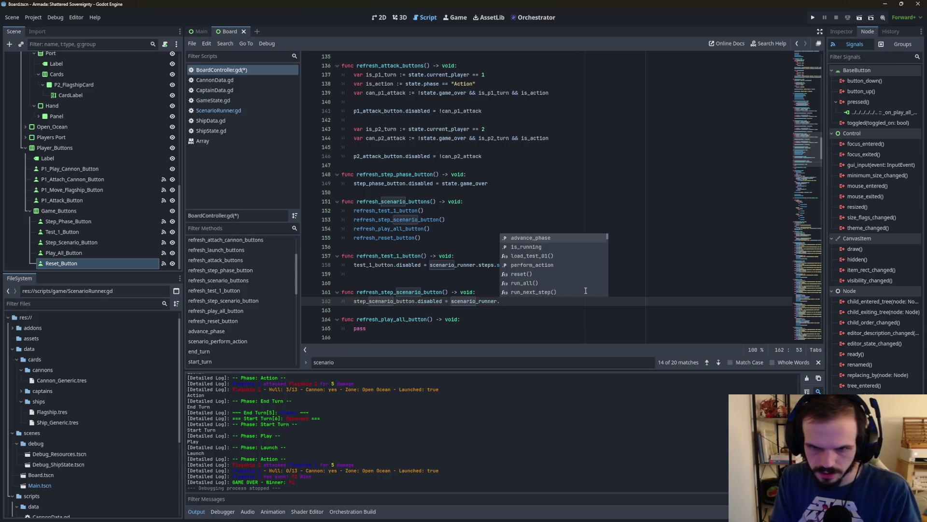
type("st")
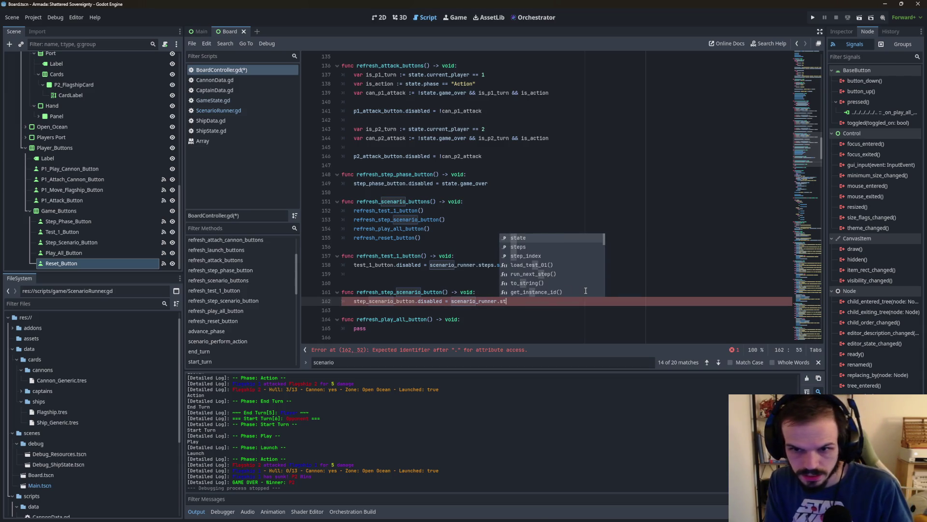
key("Down")
key("Down")
key("Return")
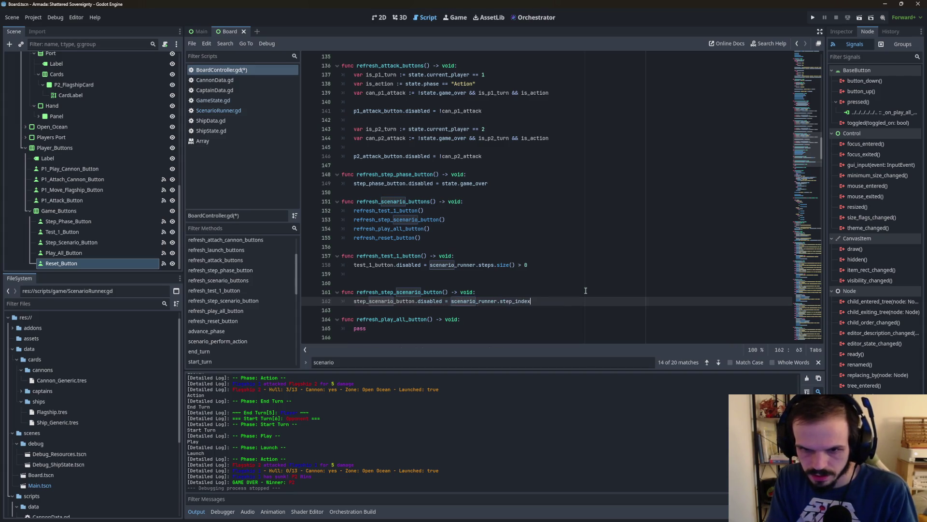
type("sc")
key("Down")
key("Return")
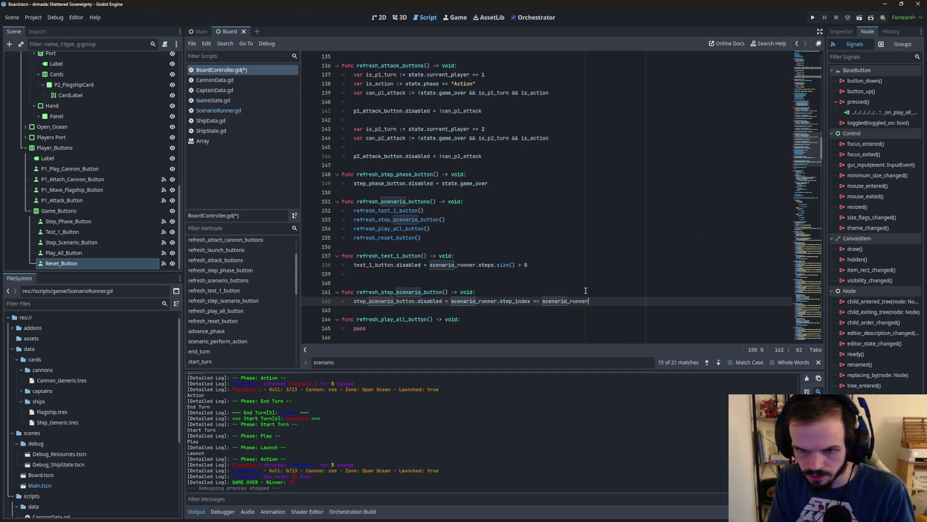
type("steps")
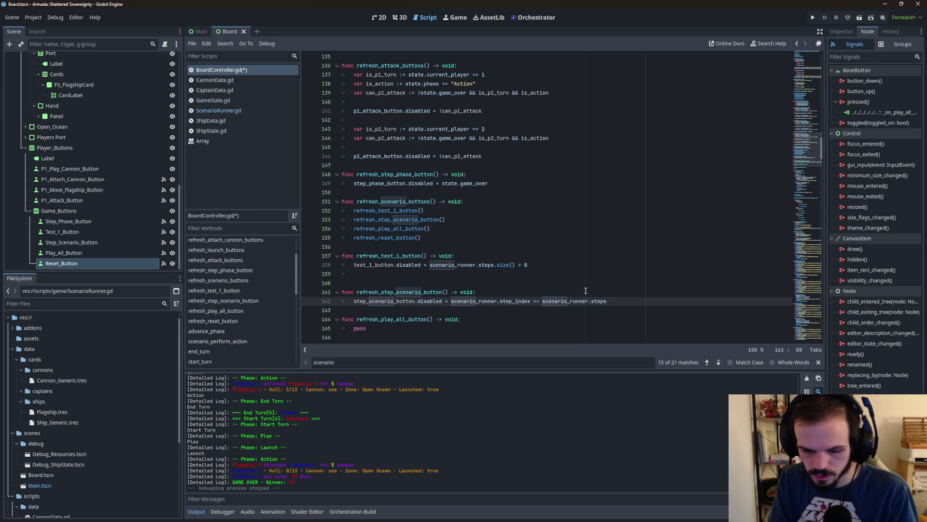
type(".s")
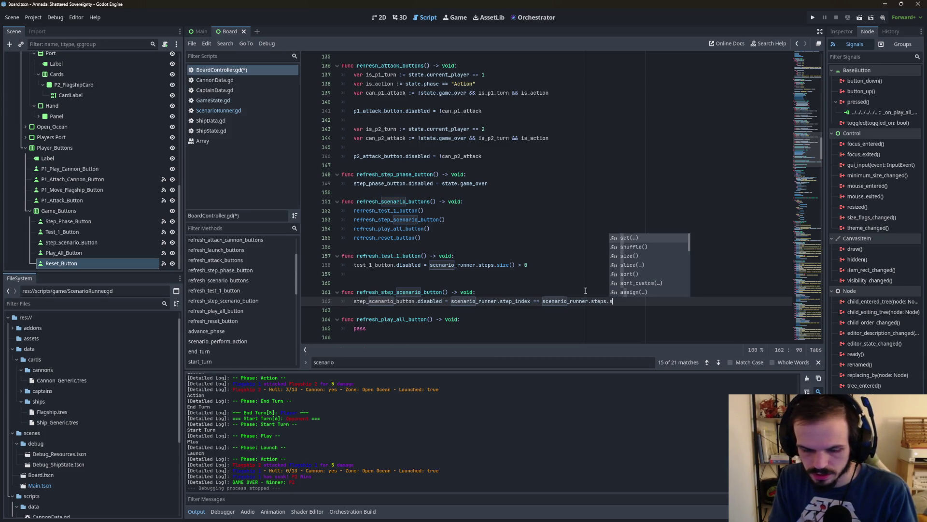
key("Down")
key("Down")
key("Return")
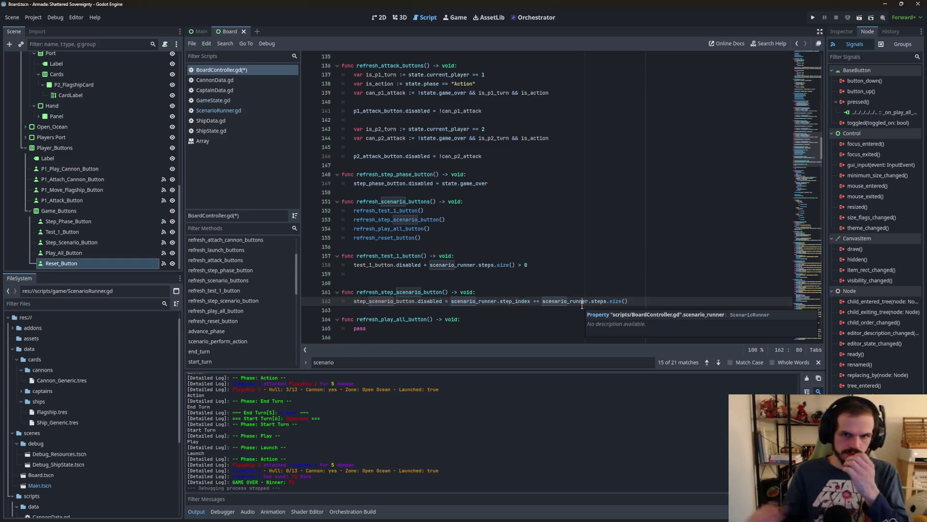
left_click(643, 302)
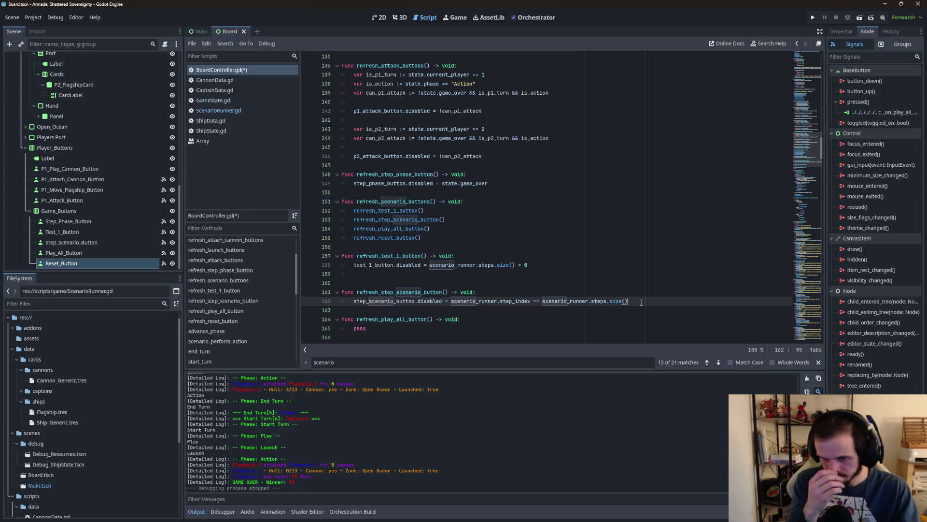
scroll(514, 311, "down", 1)
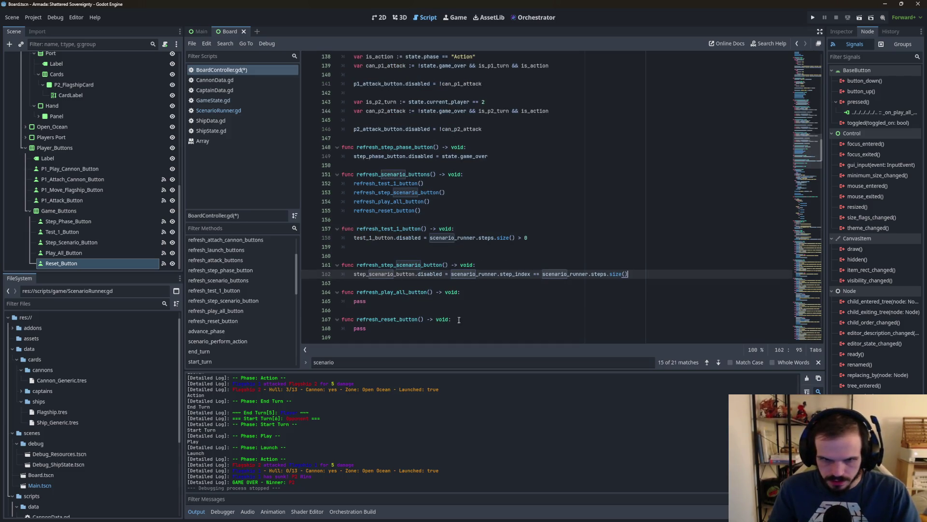
In refresh_play_all_button, copy line 162's assignment and adapt it to play_all_button.
left_click(418, 302)
left_click_drag(366, 301, 353, 302)
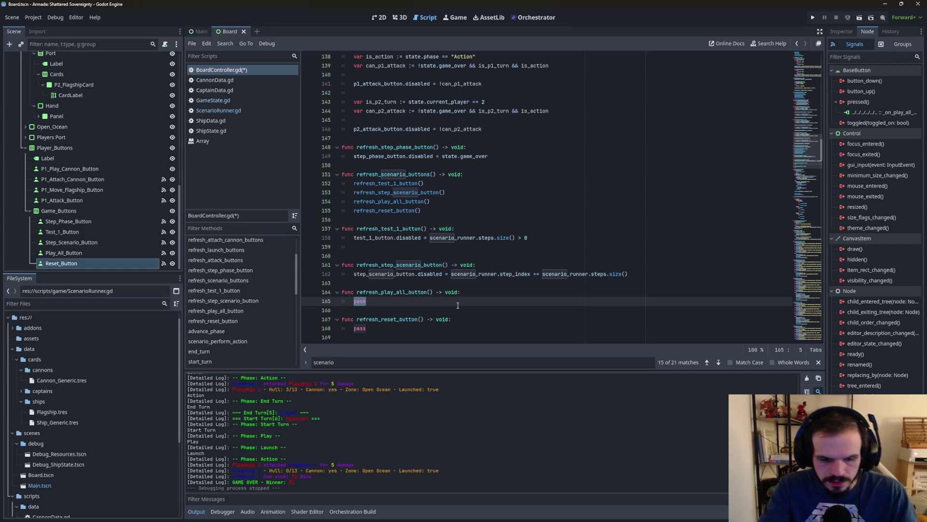
type("s")
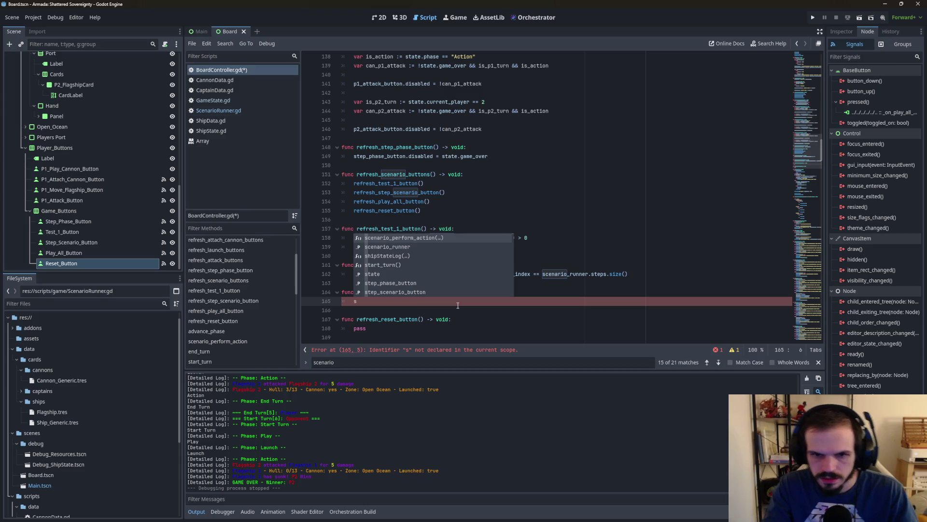
key("BackSpace")
left_click(522, 285)
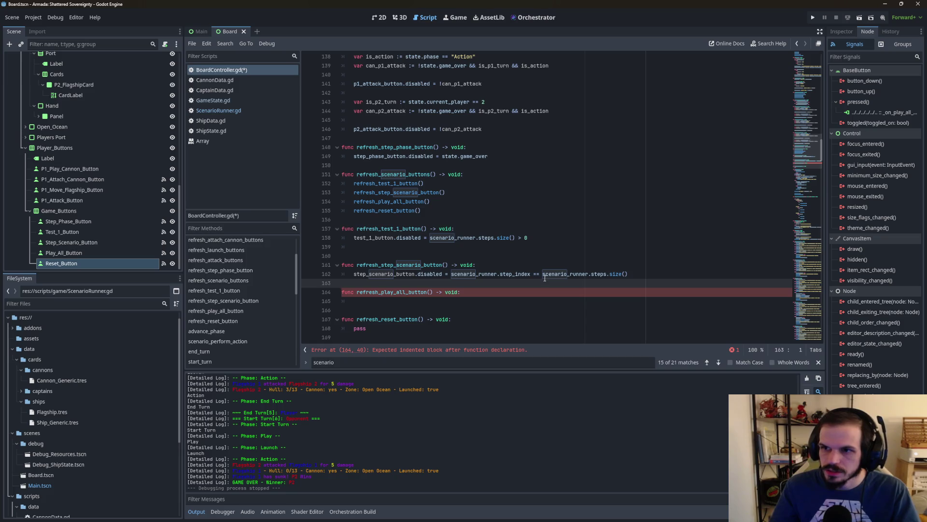
left_click(569, 274)
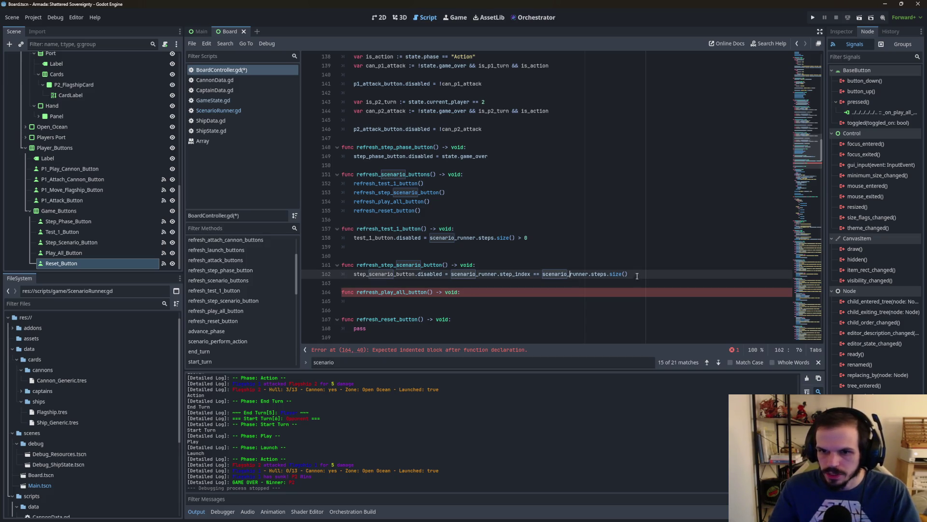
left_click(351, 274, "shift")
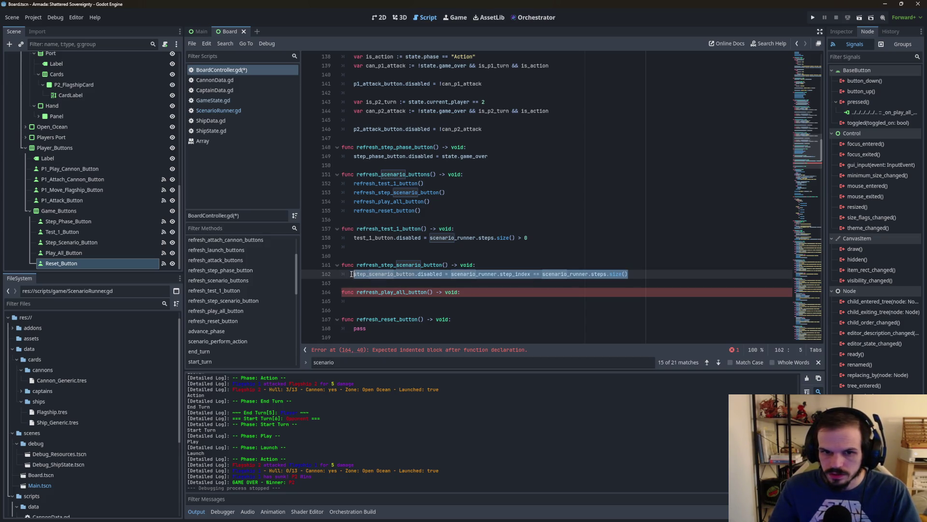
key("ctrl+c")
left_click(397, 302)
key("ctrl+v")
left_click_drag(415, 301, 370, 301)
type("play")
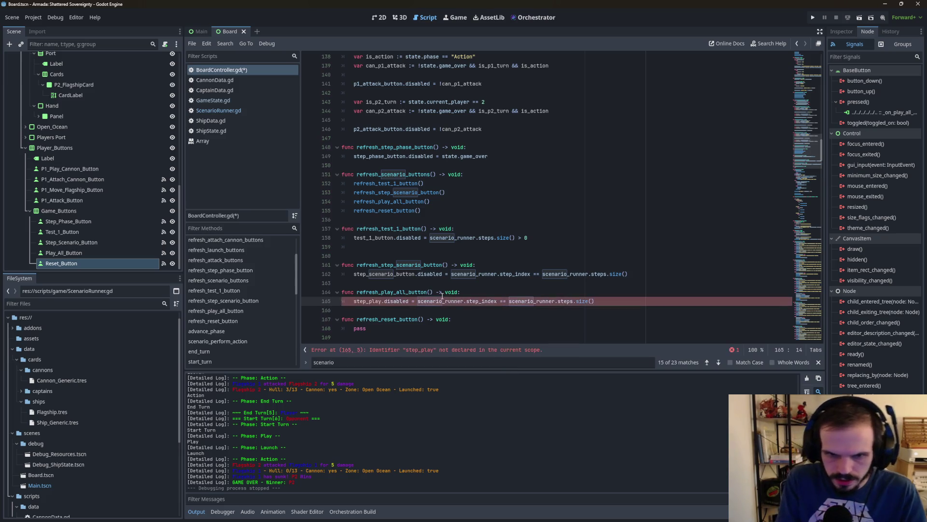
key("BackSpace")
key("BackSpace")
key("BackSpace")
type("pla")
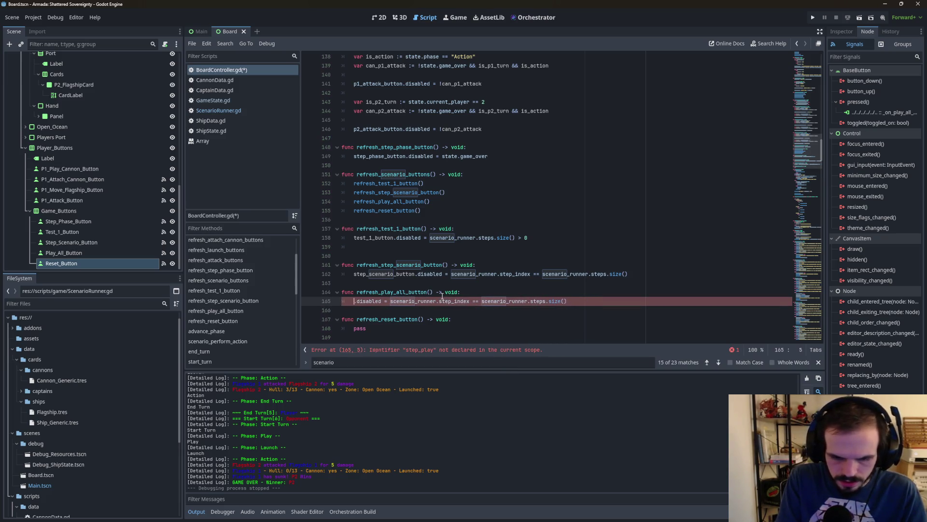
type("y")
key("Return")
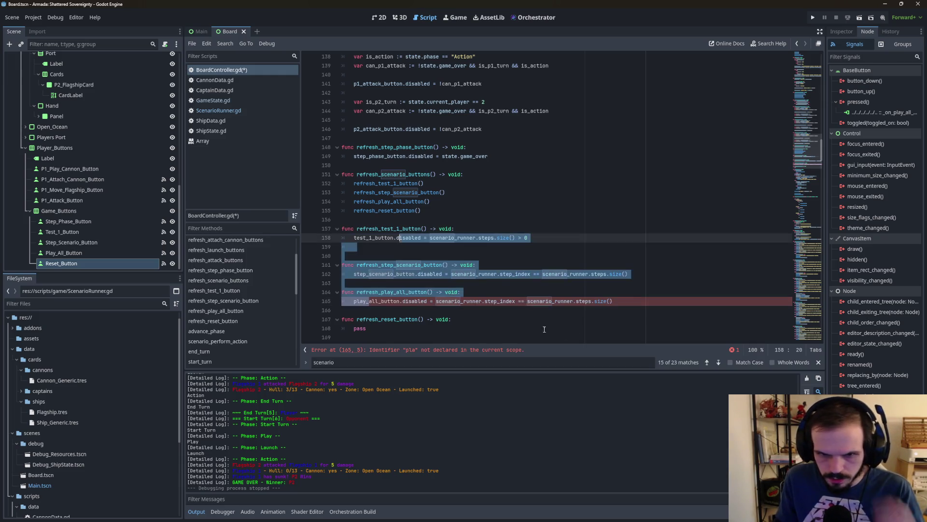
Make refresh_reset_button's body reset_button.disabled = true instead of calling itself.
left_click(541, 325)
scroll(425, 317, "down", 1)
key("shift+Left")
key("shift+Left")
key("shift+Left")
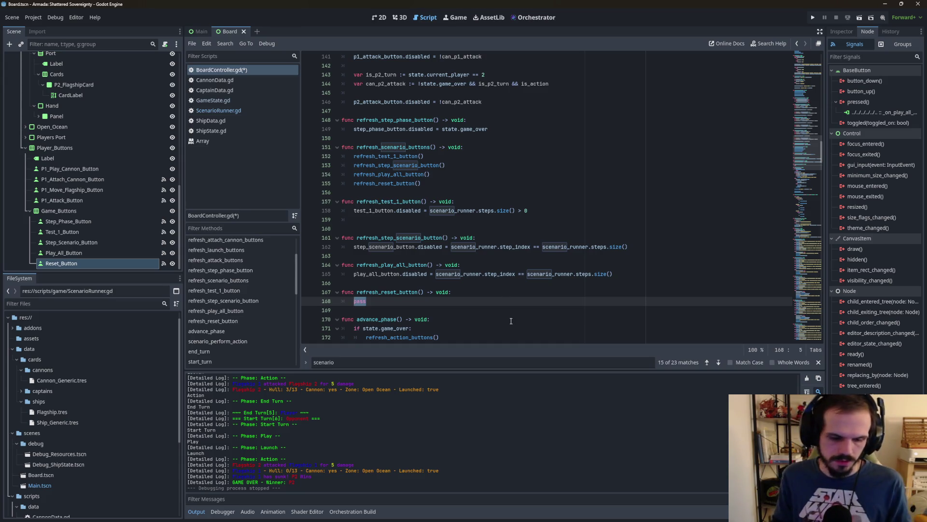
type("refer")
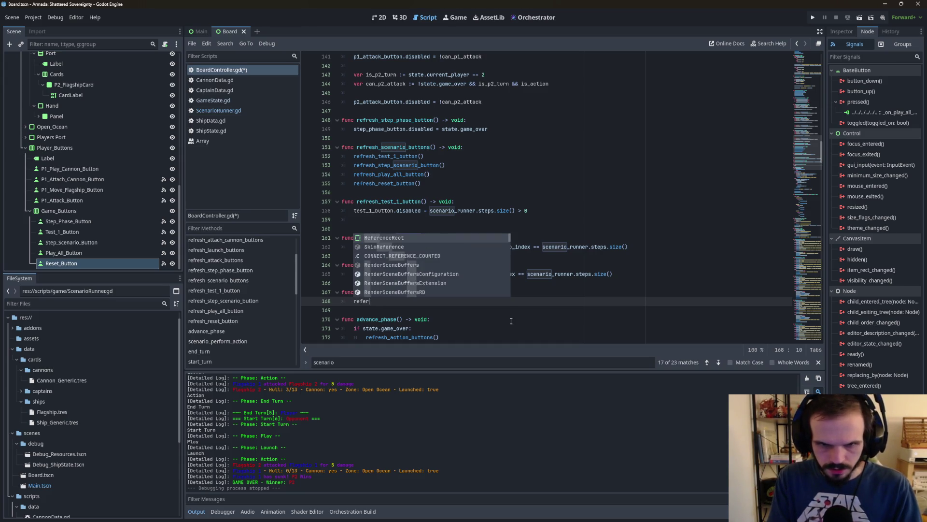
type("esh")
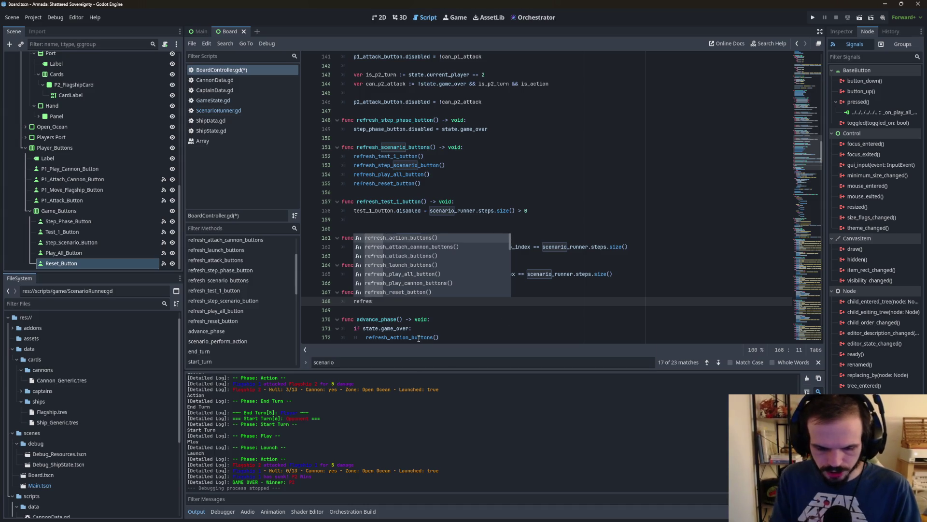
type("_re")
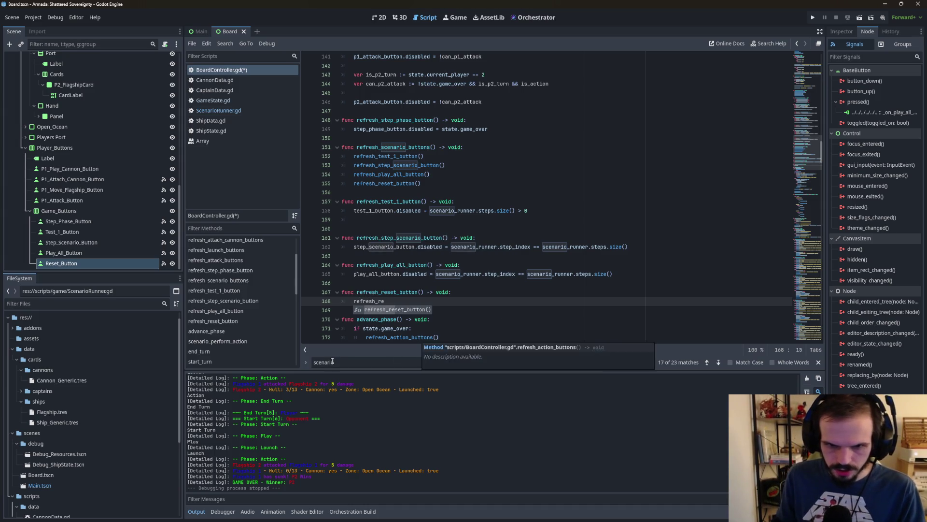
left_click(390, 311)
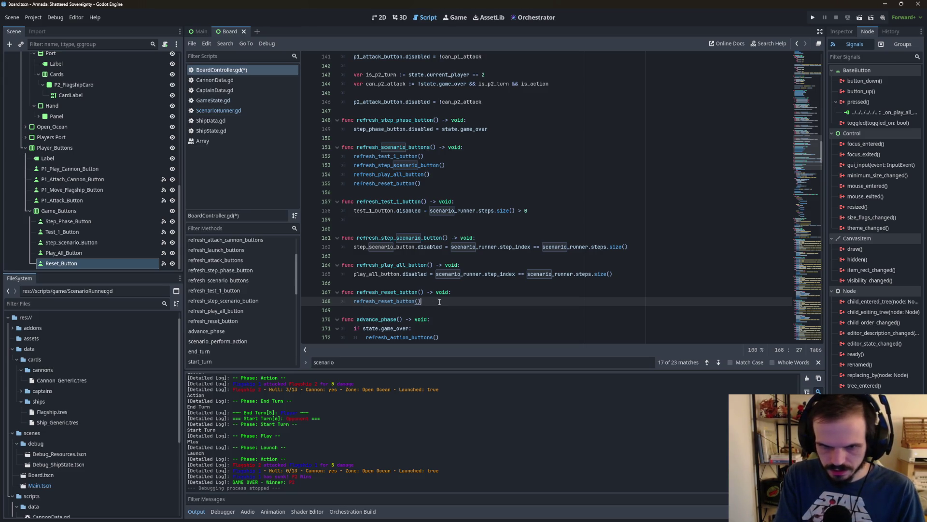
type(".")
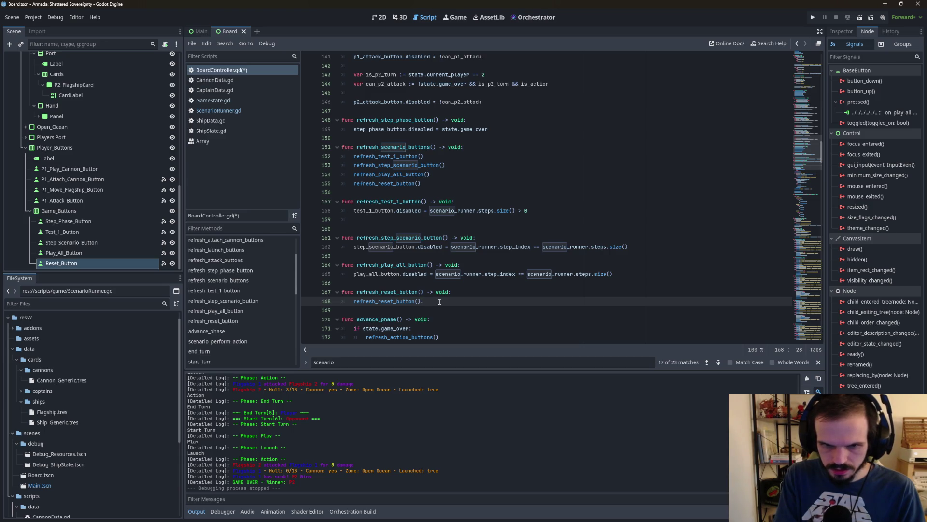
key("BackSpace")
key("BackSpace")
key("BackSpace")
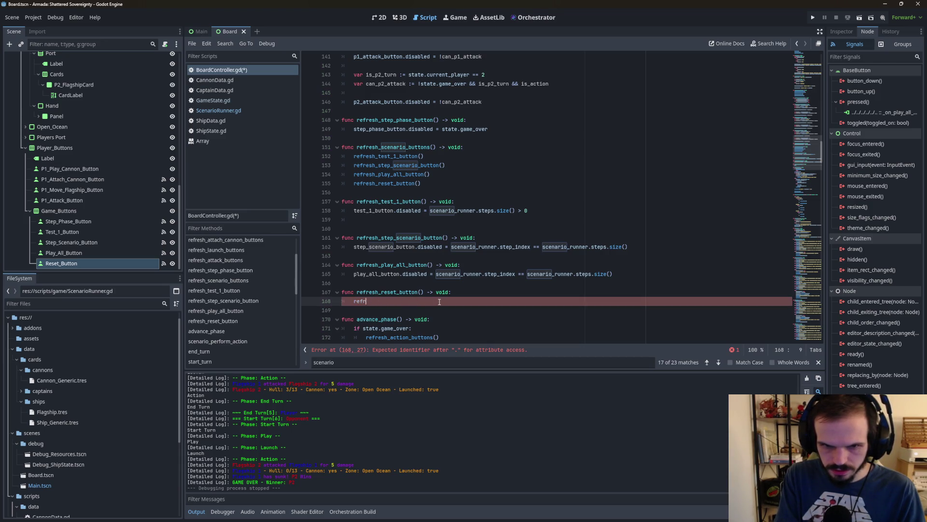
type("eset_button")
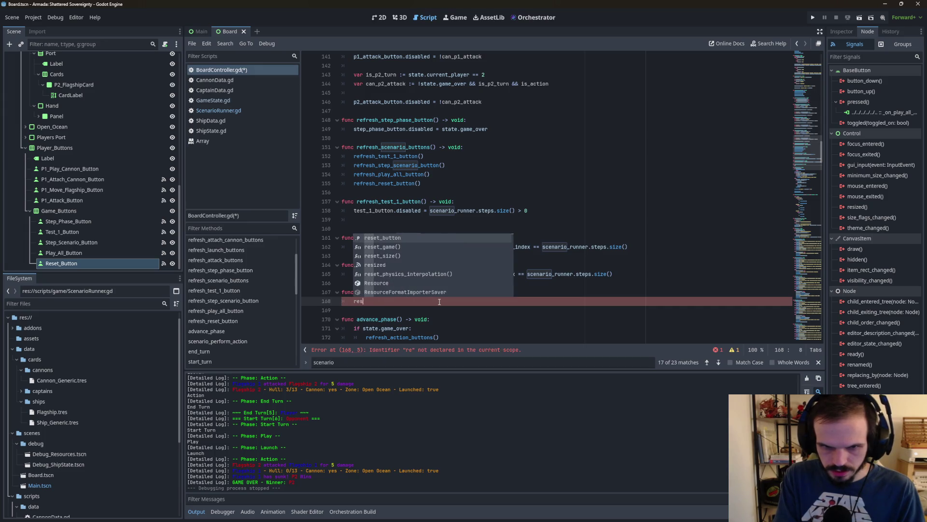
type(".disabled")
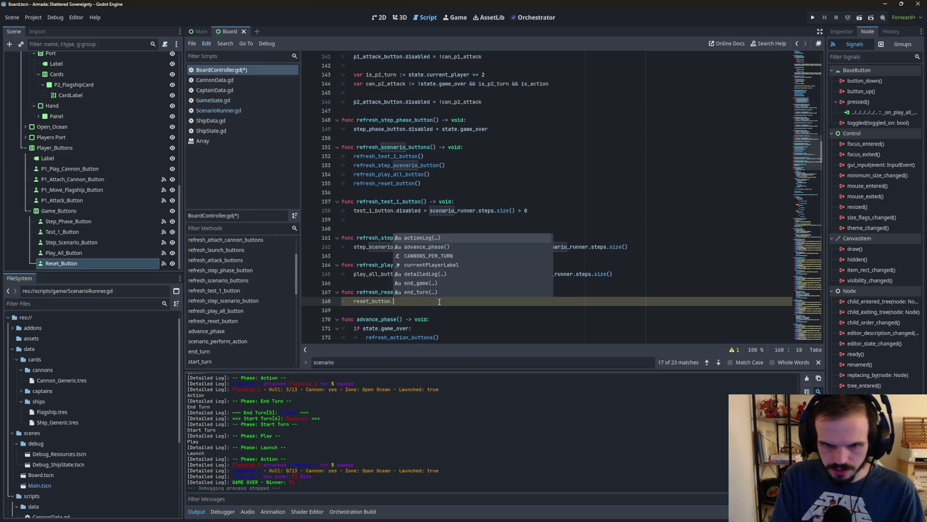
type(" = true")
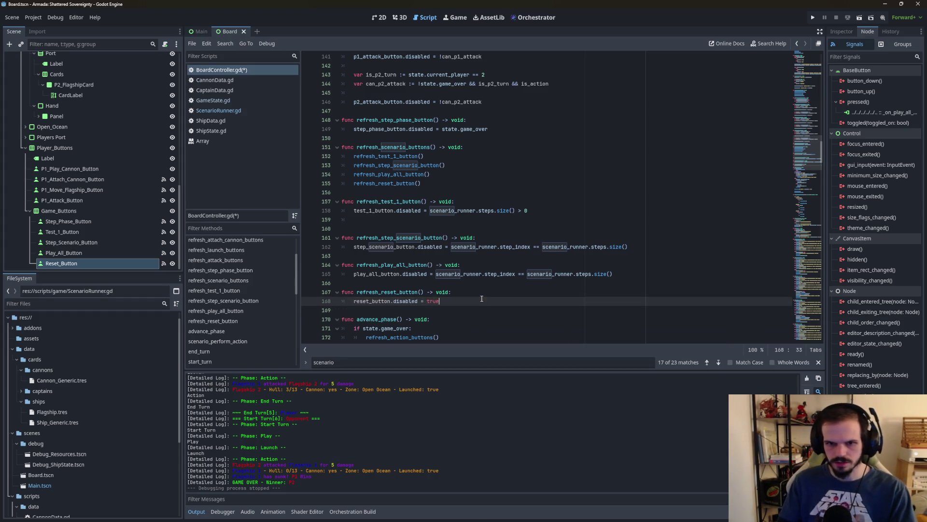
key("Up")
key("End")
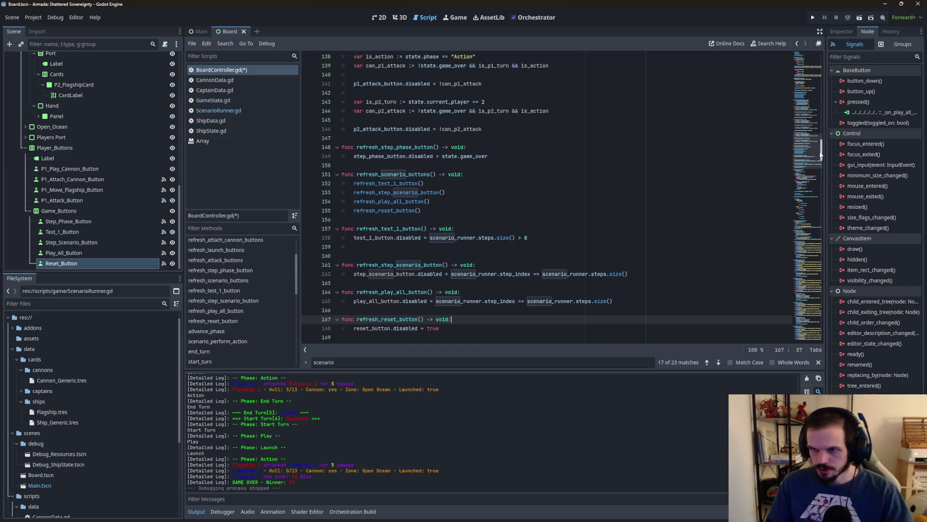
Add refresh_scenario_buttons() after refresh_action_buttons() at the end of _ready.
left_click(812, 93)
scroll(239, 294, "up", 3)
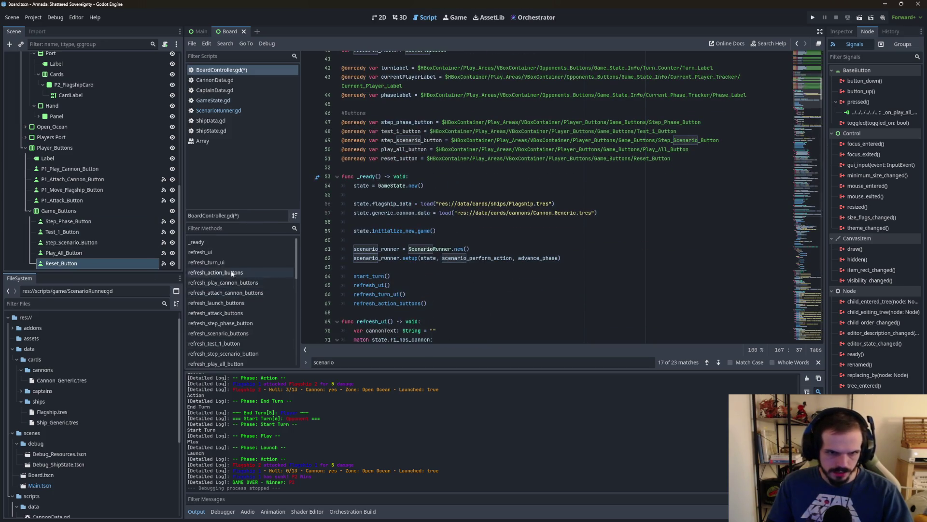
left_click(202, 243)
scroll(436, 262, "down", 3)
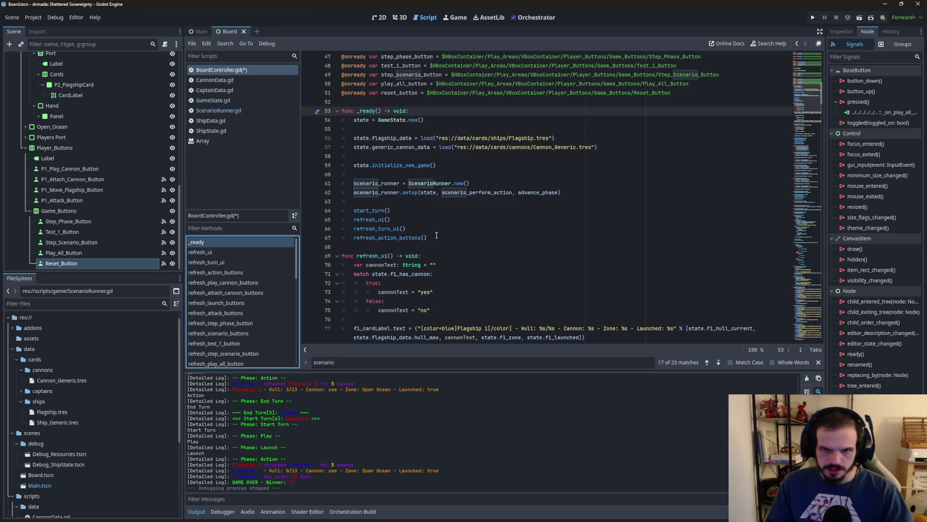
left_click(436, 235)
key("Return")
type("refr")
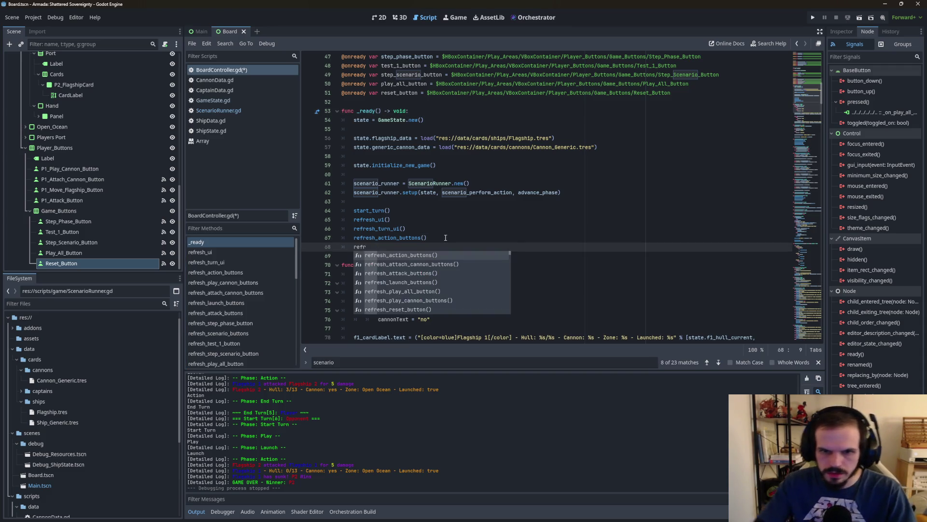
type("esh_sc")
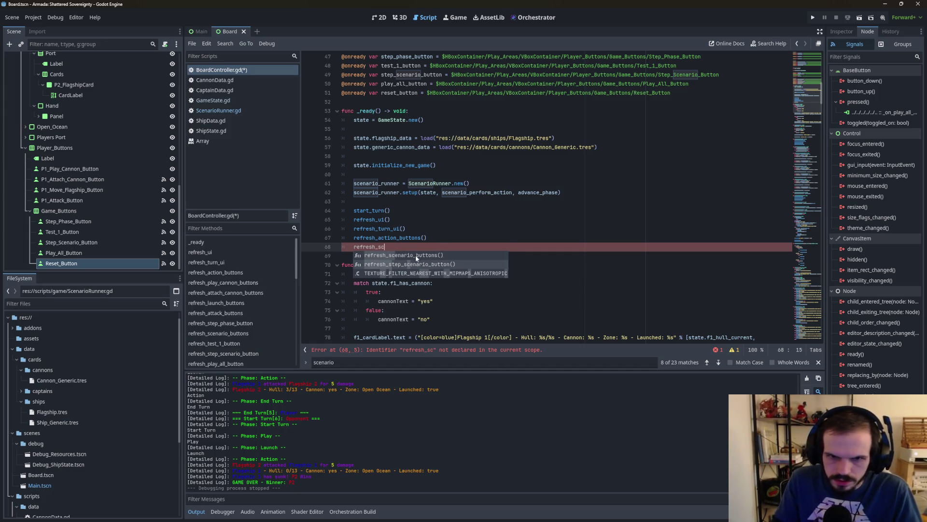
key("Return")
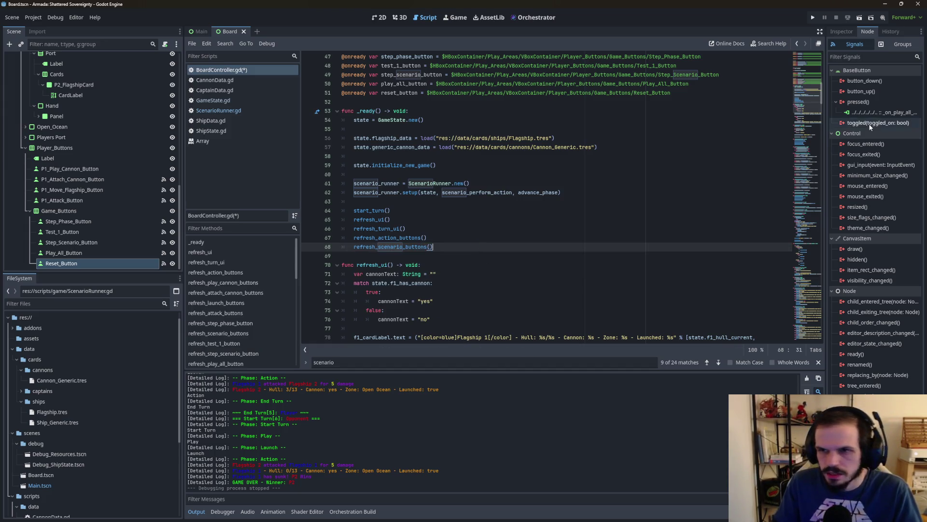
Run the game once to test the changes, then close it.
left_click_drag(821, 92, 821, 177)
left_click(813, 17)
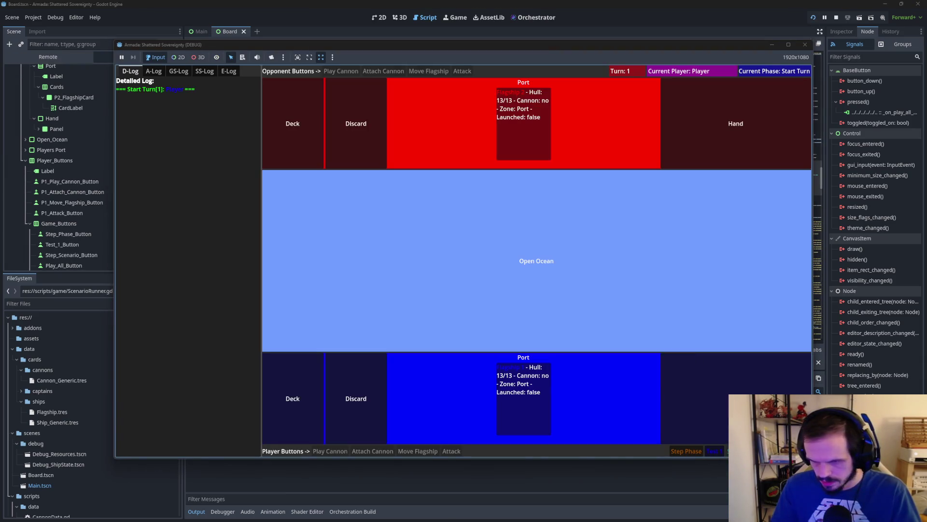
left_click(805, 45)
Go to _on_test_1_button_pressed's refresh_scenario_buttons() call after load_test_01().
left_click_drag(824, 176, 815, 344)
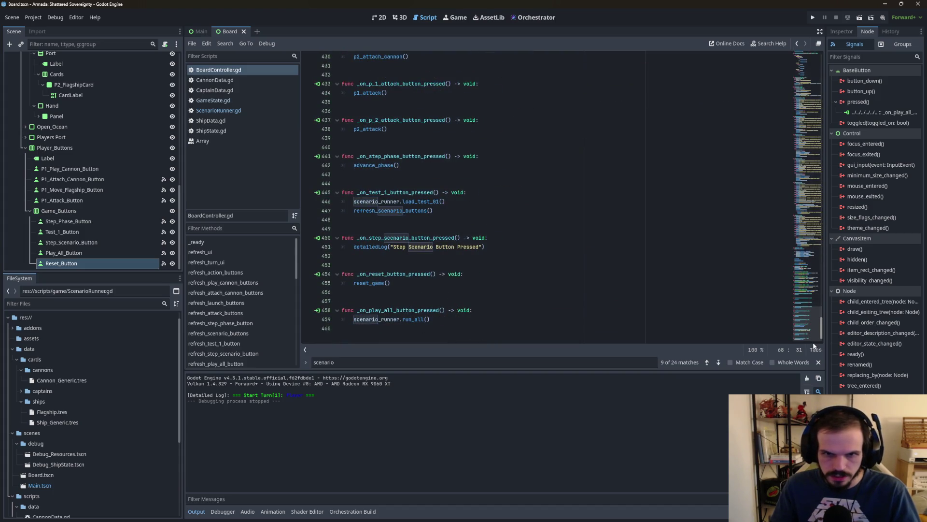
left_click(469, 202)
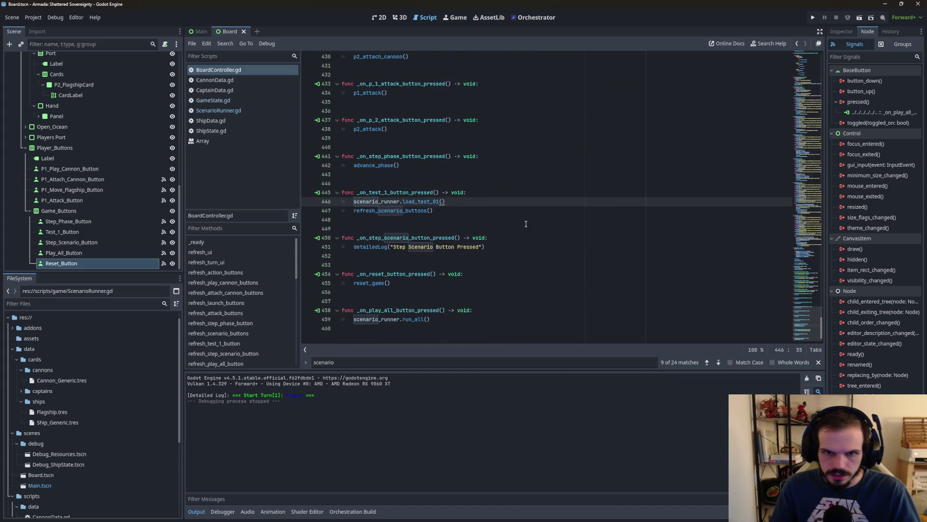
left_click(428, 211)
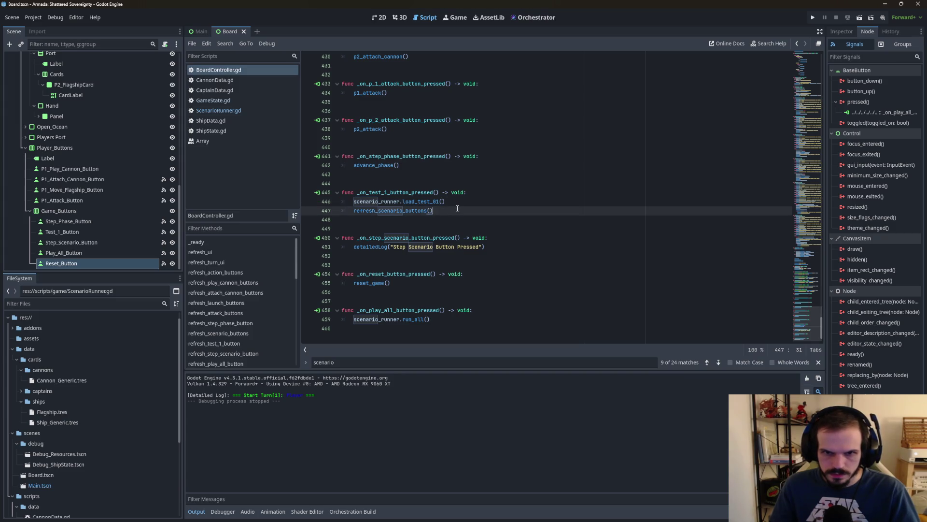
key("Down")
left_click(451, 213)
left_click(507, 202)
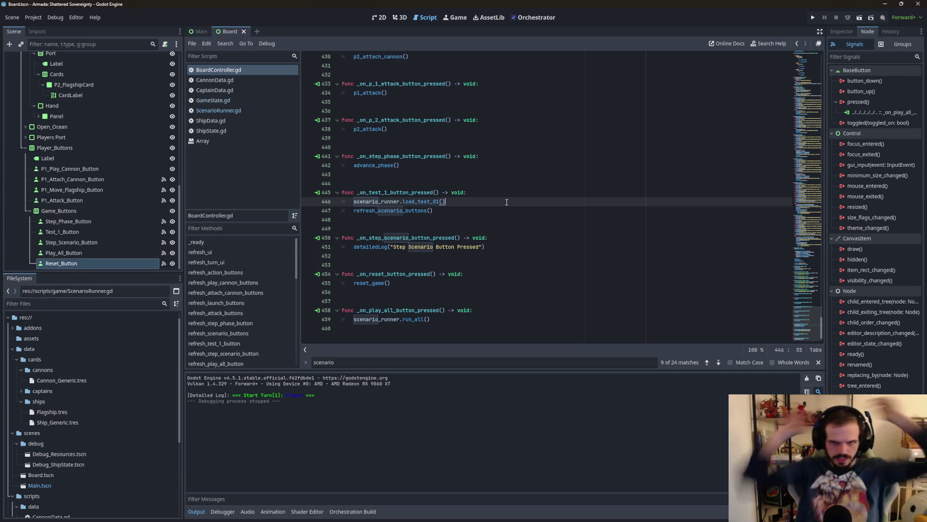
Copy the refresh_scenario_buttons() call into the step scenario handler after its log line.
key("Down")
key("shift+Home")
key("ctrl+c")
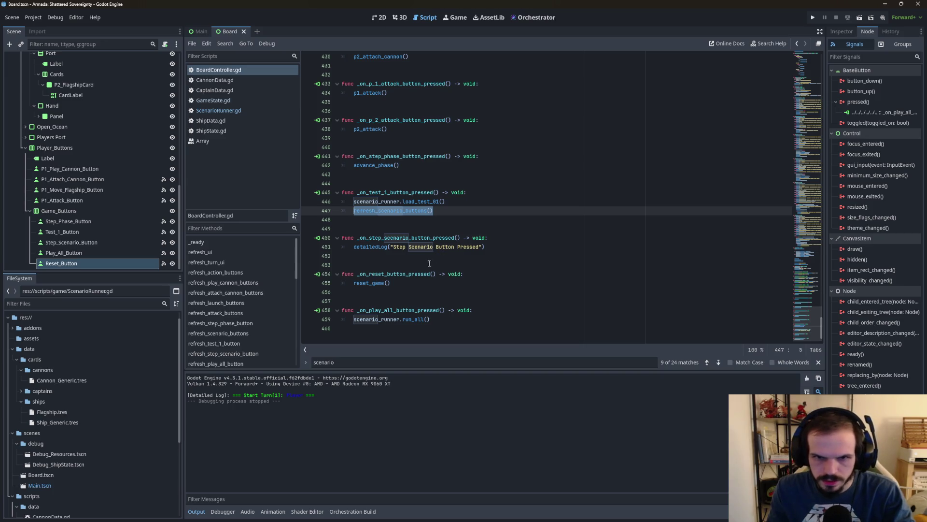
left_click(502, 247)
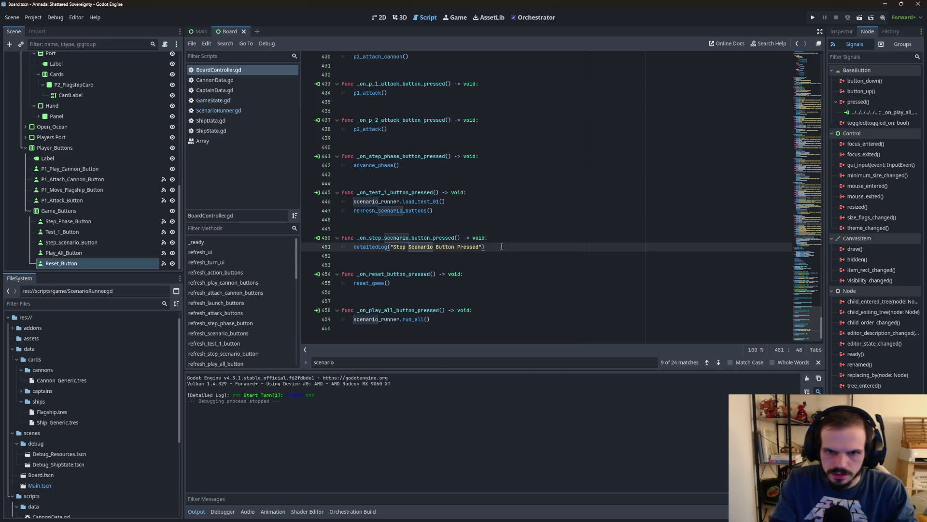
key("Return")
key("ctrl+v")
Paste refresh_scenario_buttons() after reset_game() and after run_all() in the reset and play all handlers.
left_click(407, 292)
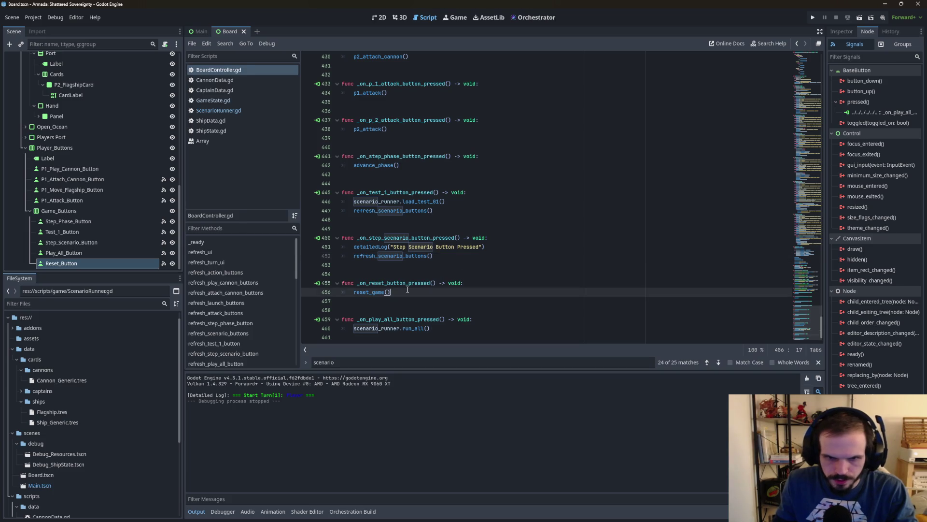
key("Return")
key("ctrl+v")
scroll(407, 289, "down", 1)
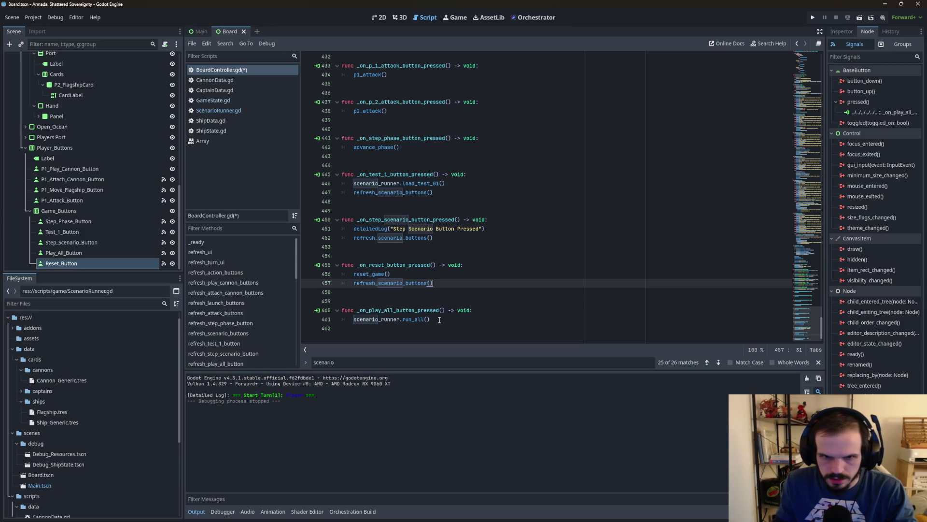
left_click(439, 319)
key("Return")
key("ctrl+v")
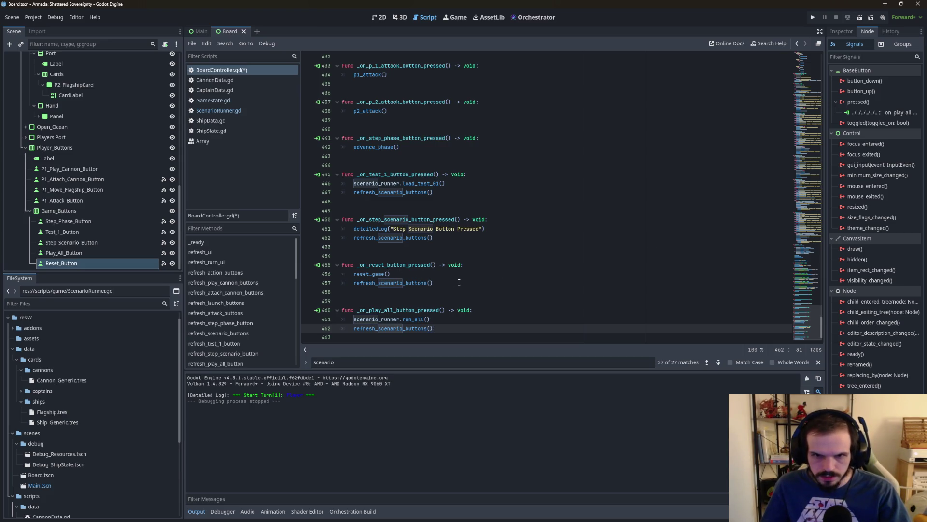
scroll(410, 288, "up", 1)
scroll(417, 300, "down", 1)
scroll(416, 300, "up", 1)
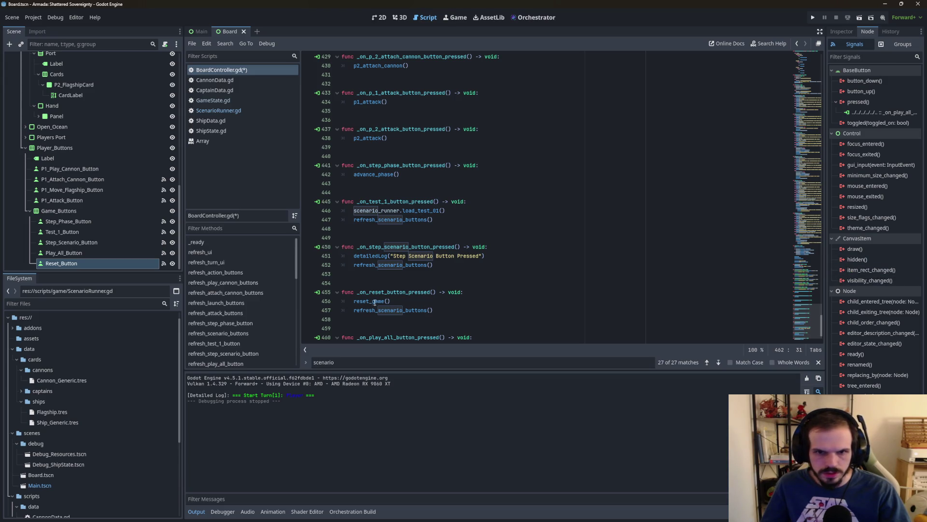
mouse_move(395, 311)
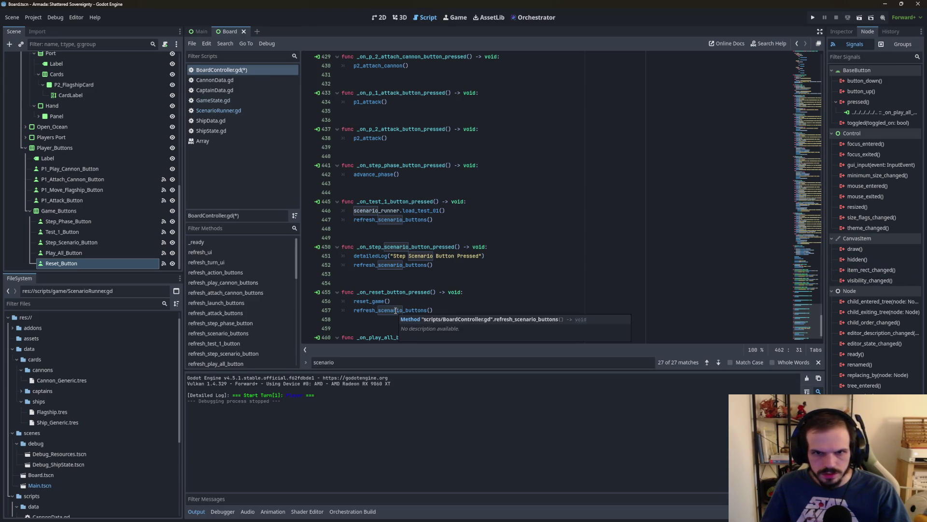
scroll(686, 270, "up", 6)
scroll(243, 331, "down", 3)
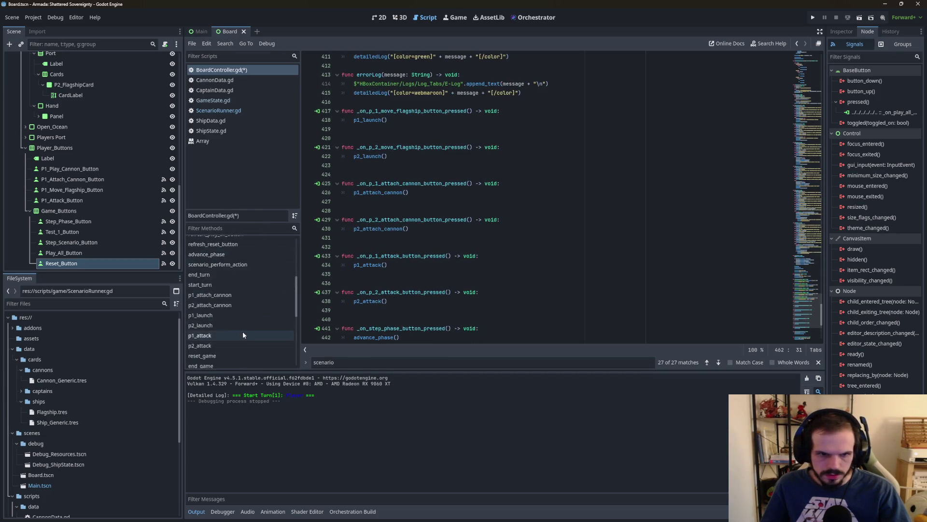
Change line 169 to reset_button.disabled = !state.game_over, using autocomplete for game_over.
left_click(234, 293)
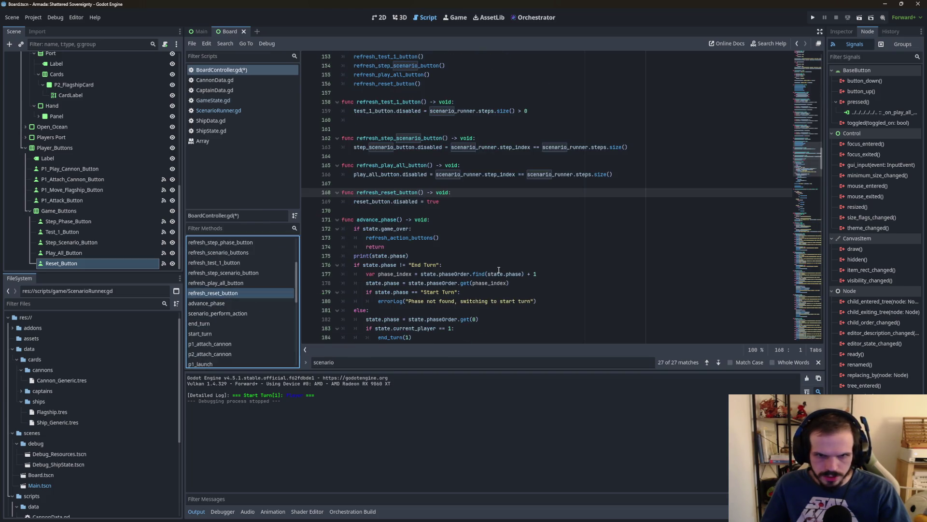
double_click(430, 202)
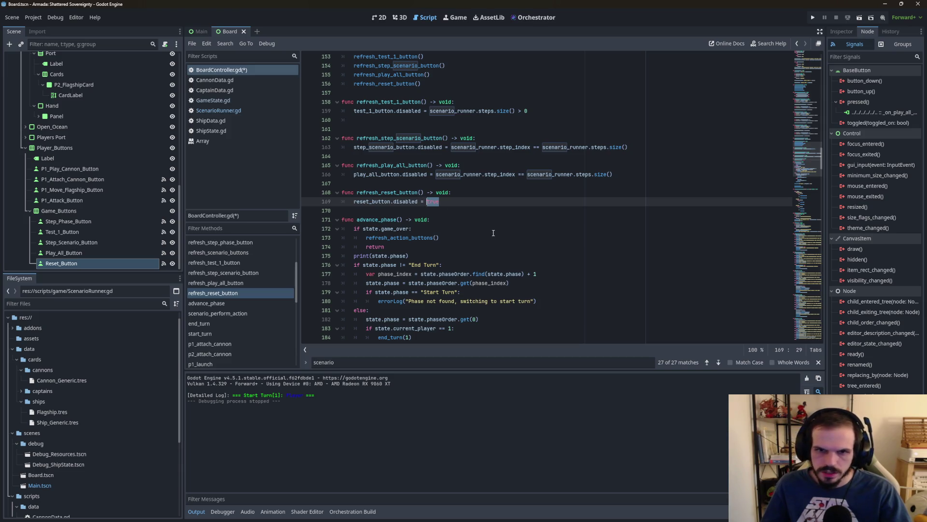
type("ga")
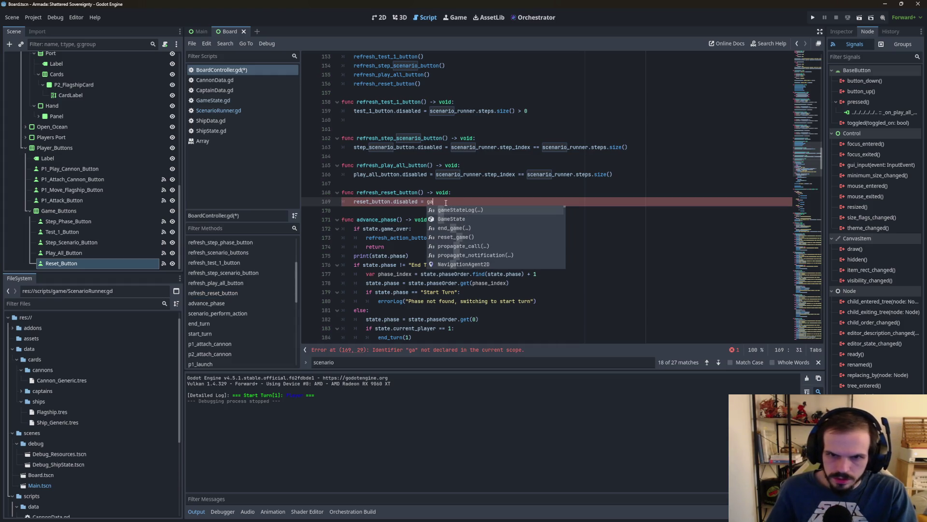
key("BackSpace")
key("BackSpace")
type("!gam")
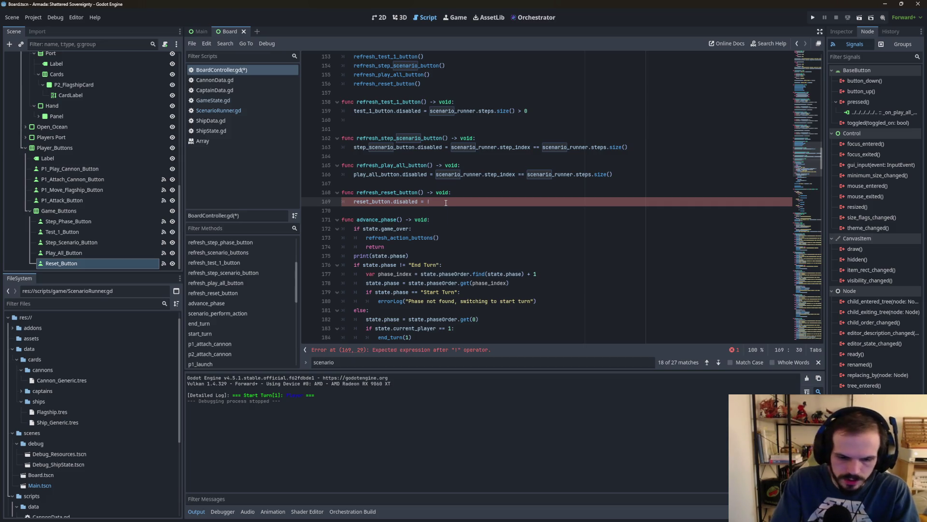
type("e")
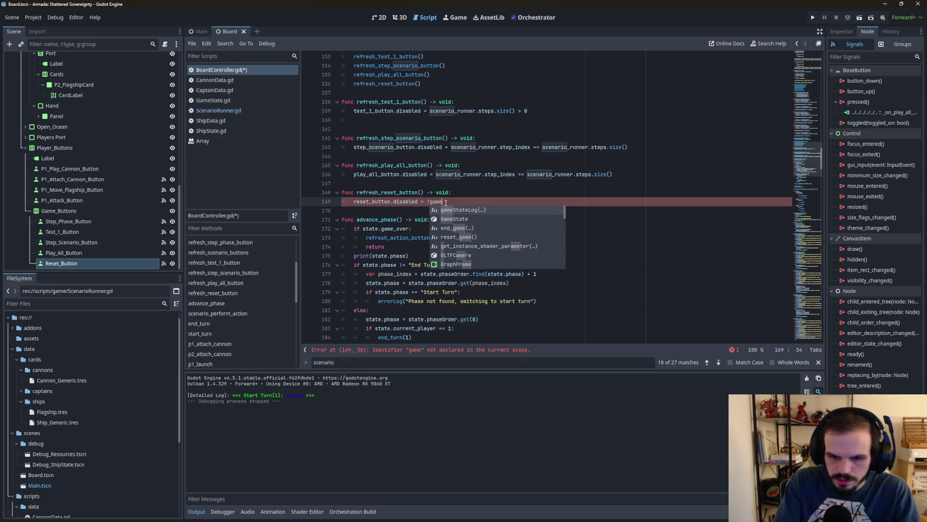
type("_p")
key("BackSpace")
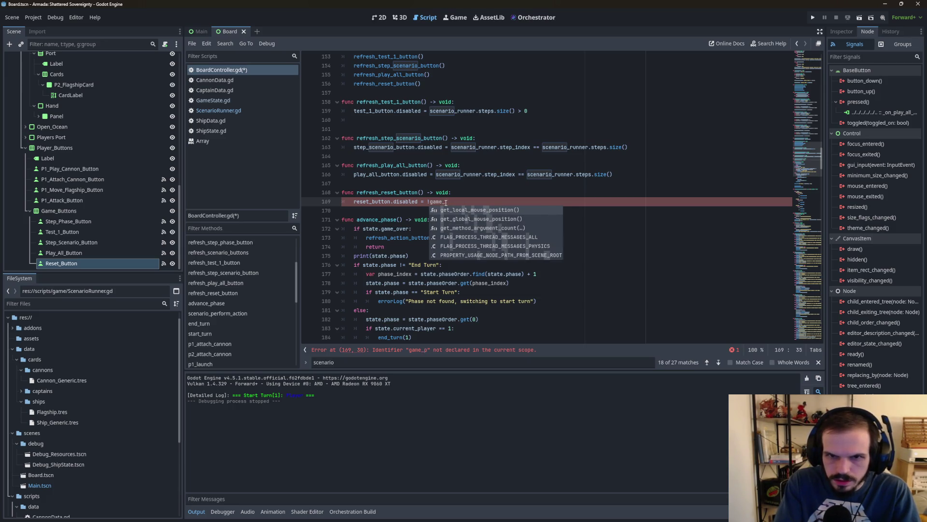
key("BackSpace")
key("BackSpace")
key("BackSpace")
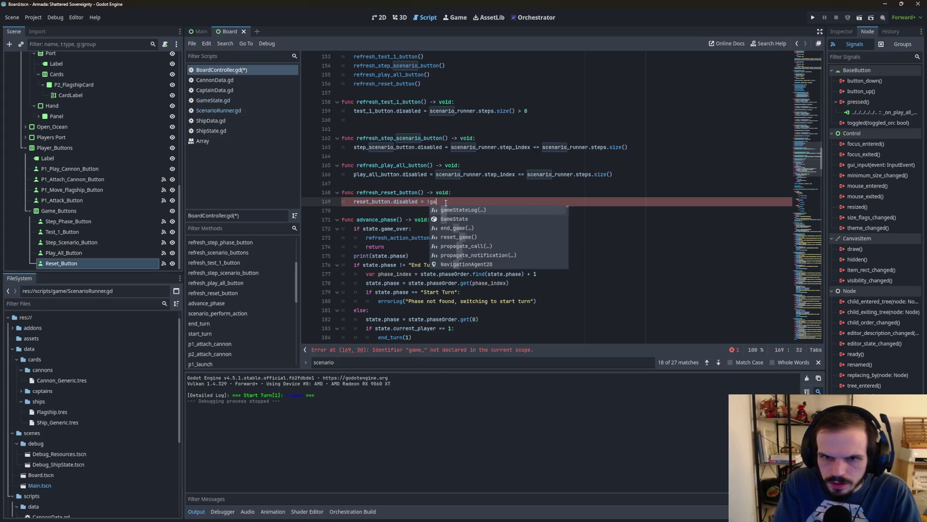
key("BackSpace")
key("BackSpace")
scroll(494, 195, "up", 2)
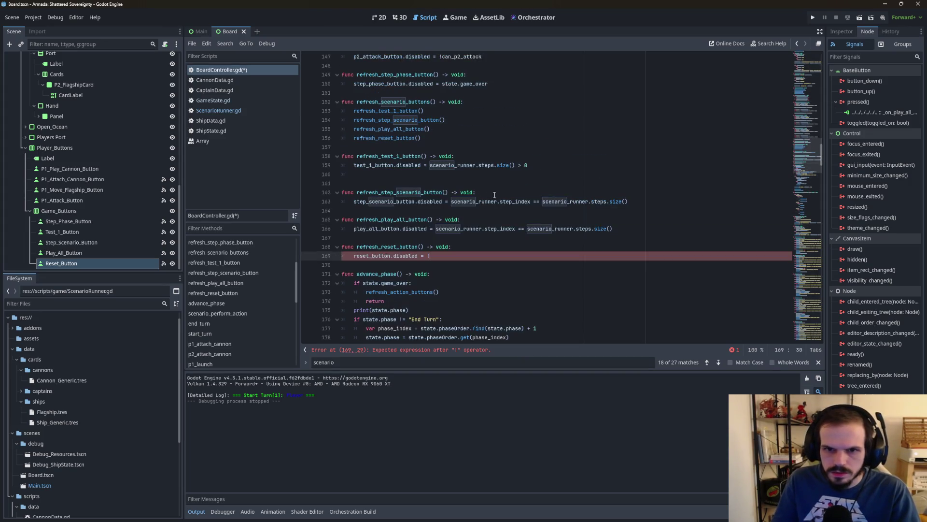
scroll(494, 195, "up", 1)
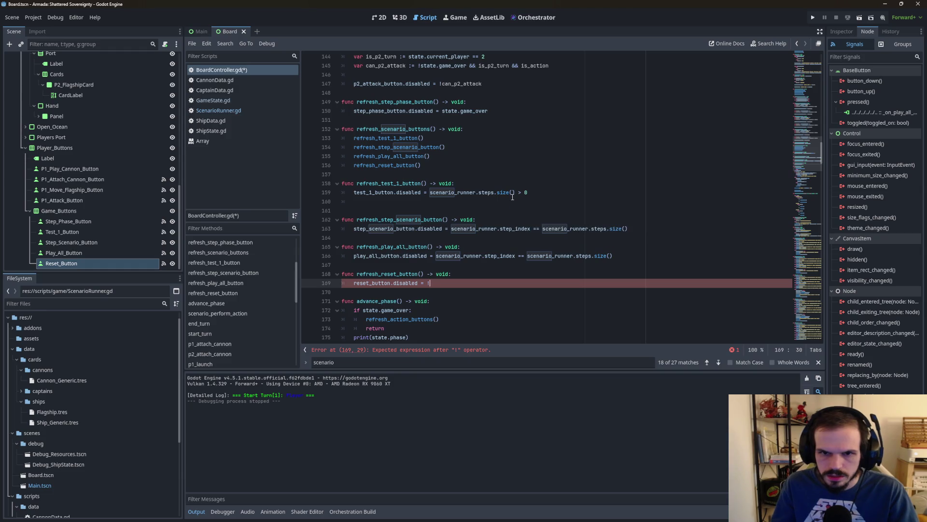
type("!state")
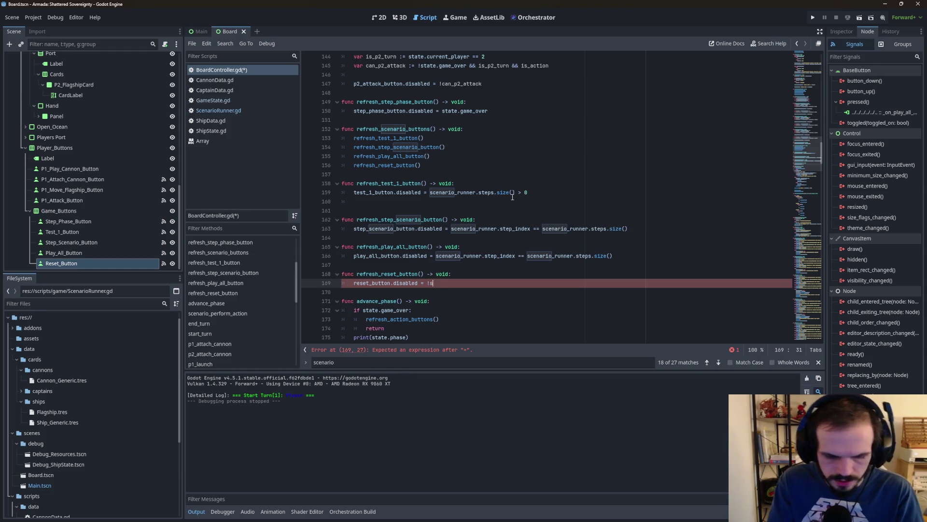
type(".")
type("game")
key("Return")
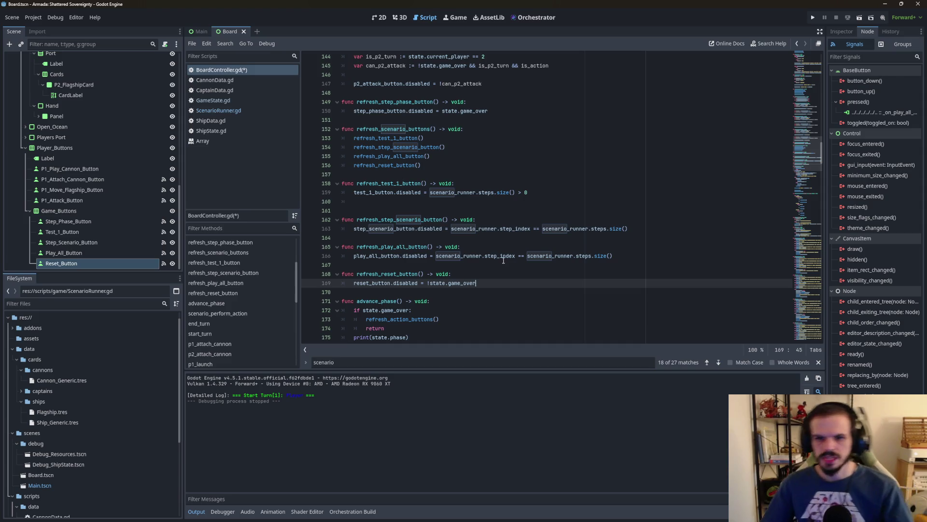
left_click(429, 284)
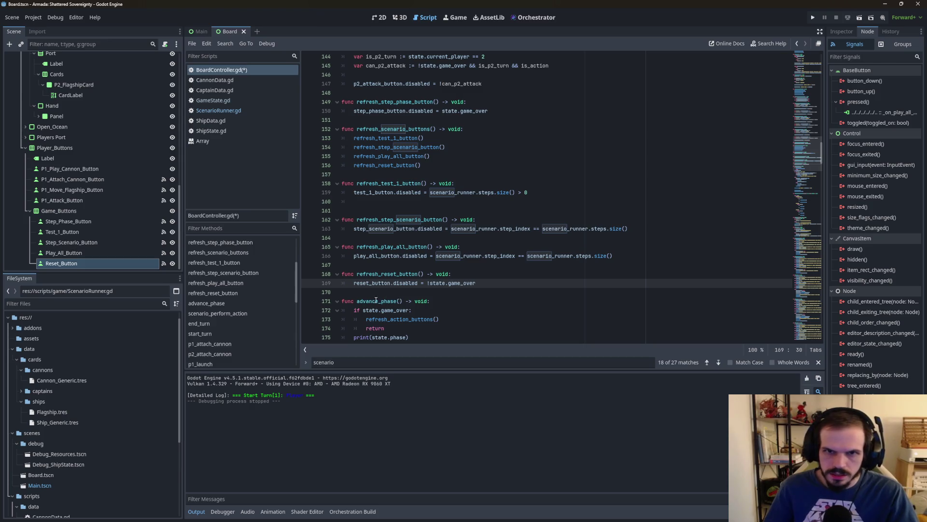
scroll(226, 335, "down", 3)
scroll(226, 334, "down", 5)
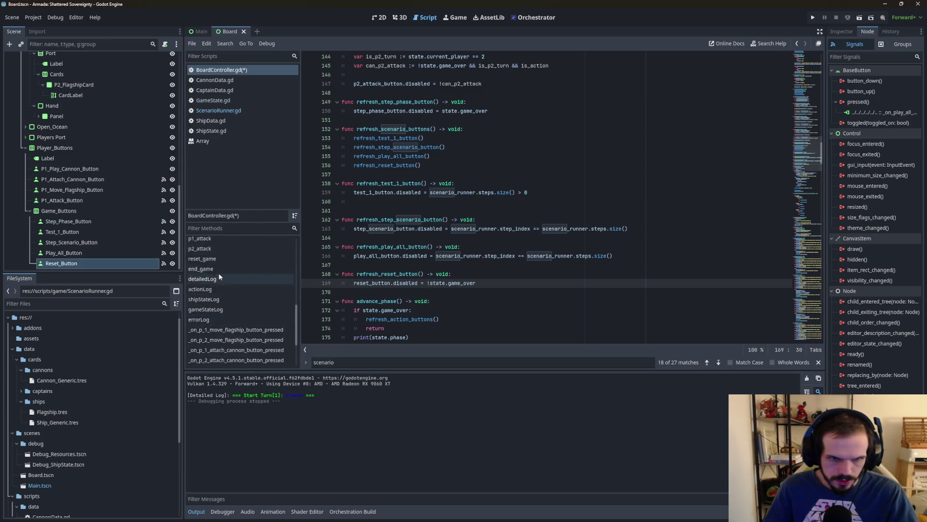
left_click(212, 259)
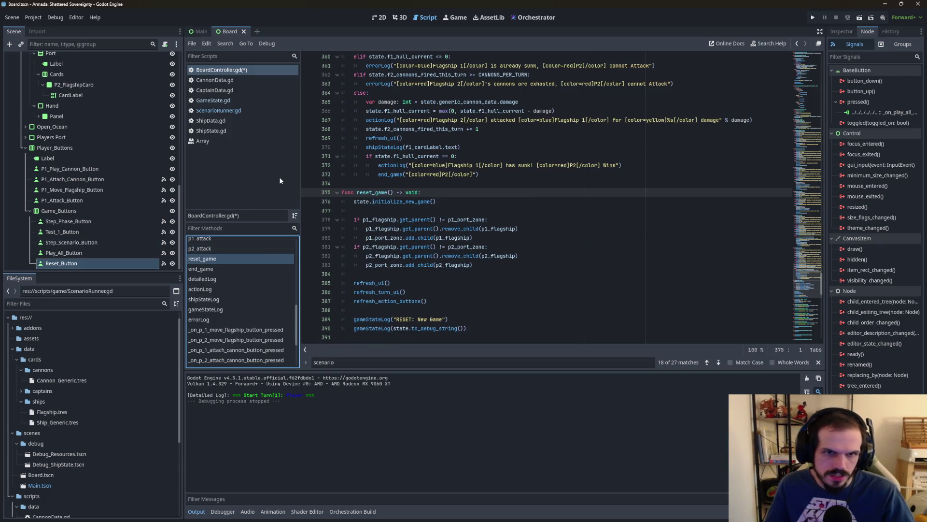
Review reset_game, then view GameState.gd's initialize_new_game resetting game_over, turn_number and current_player.
scroll(241, 340, "down", 3)
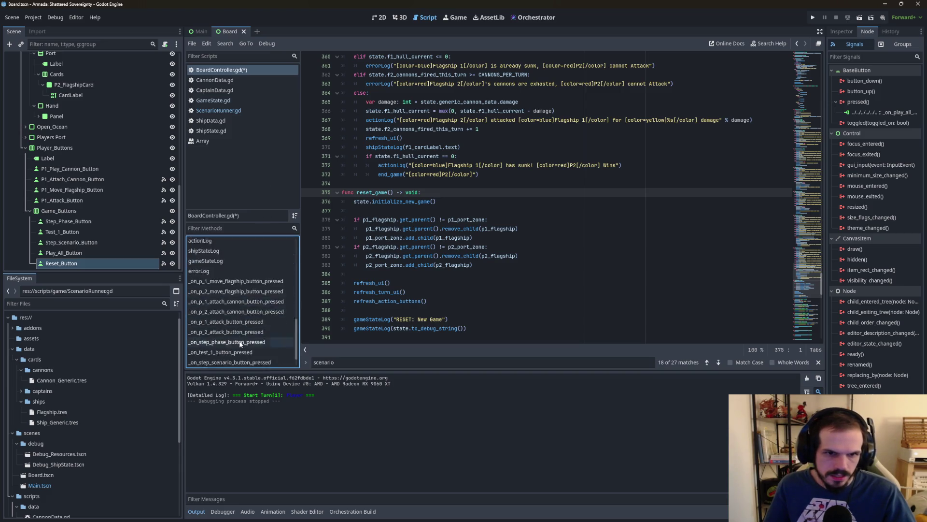
scroll(238, 336, "up", 3)
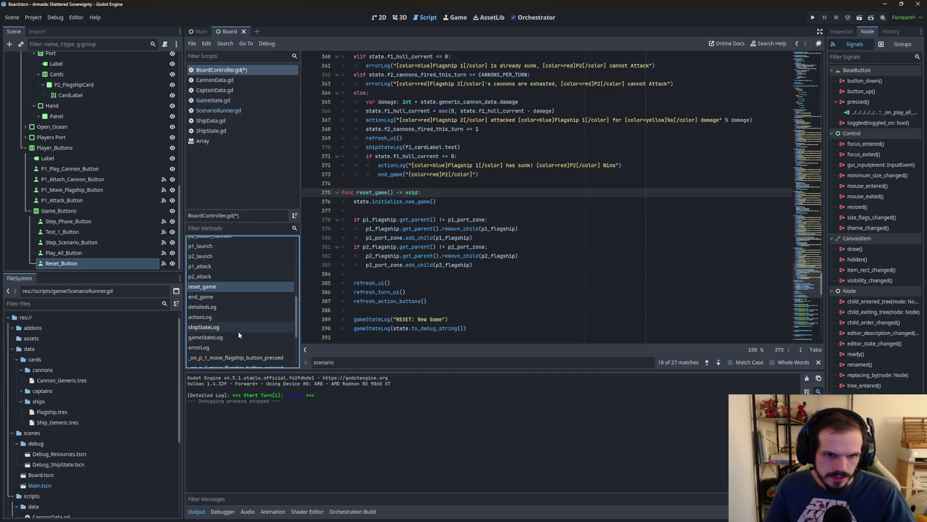
left_click(226, 101)
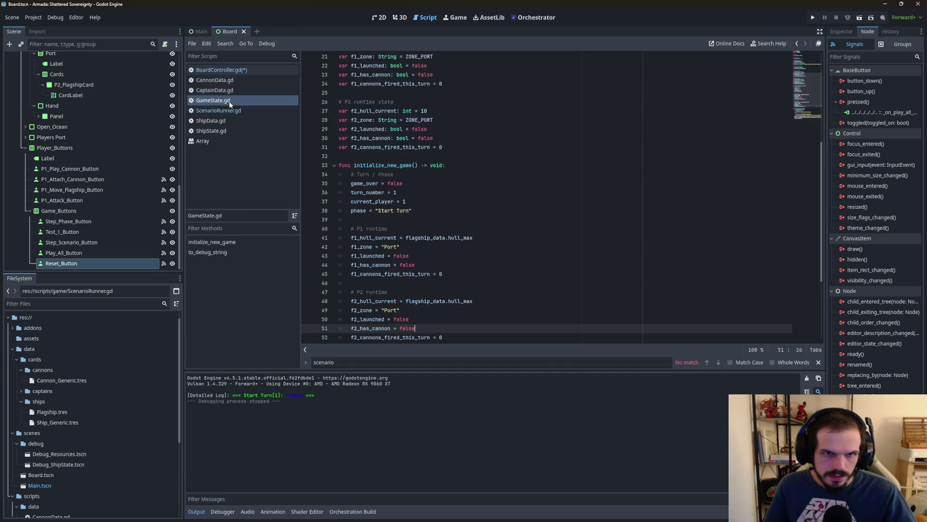
left_click(221, 242)
scroll(412, 171, "down", 2)
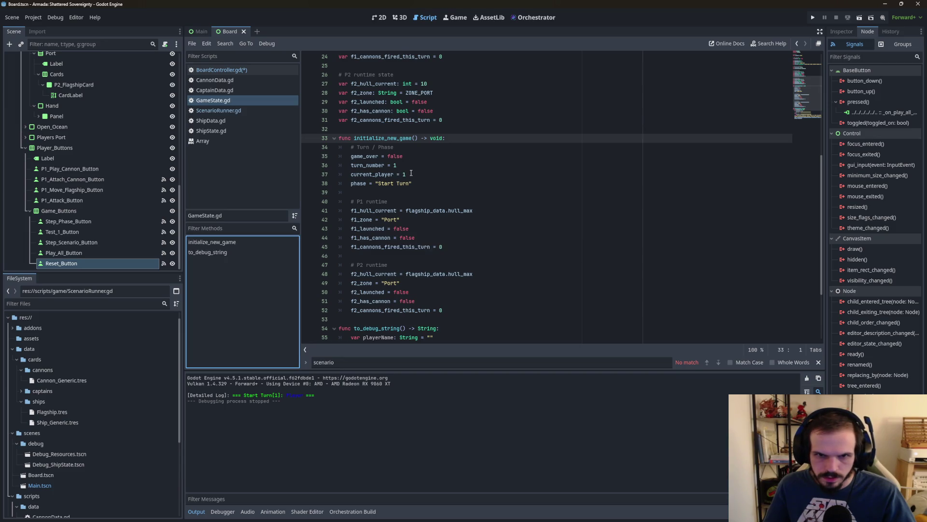
scroll(411, 173, "down", 2)
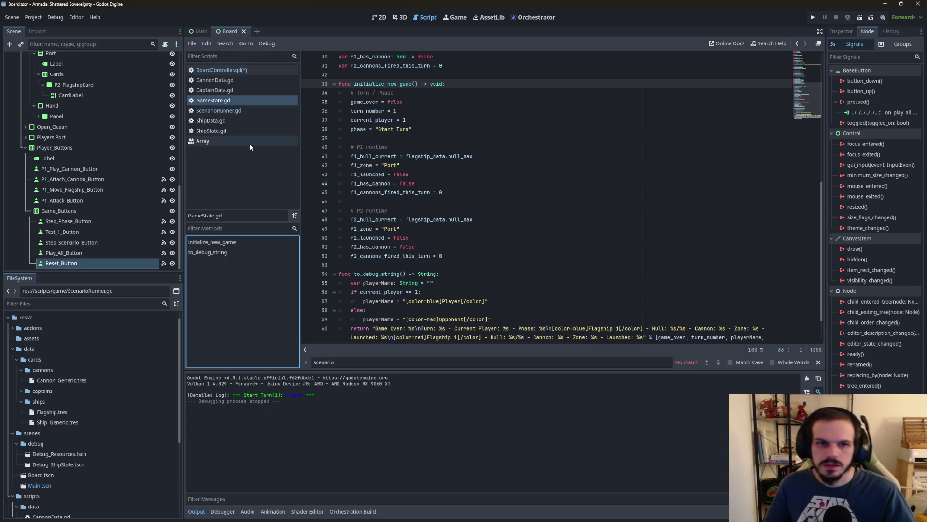
In ScenarioRunner.gd, delete the #TODO comment and pass lines from the reset function.
left_click(224, 111)
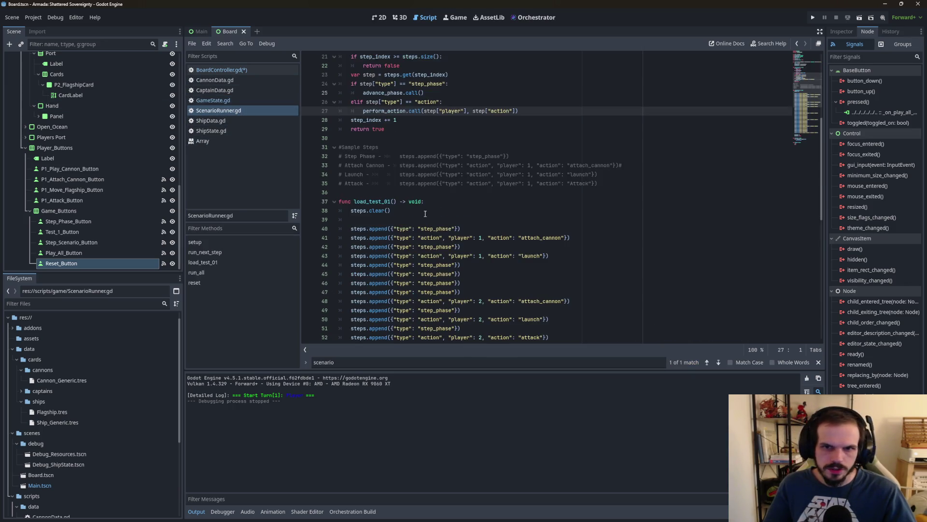
left_click(234, 281)
left_click_drag(365, 320, 353, 313)
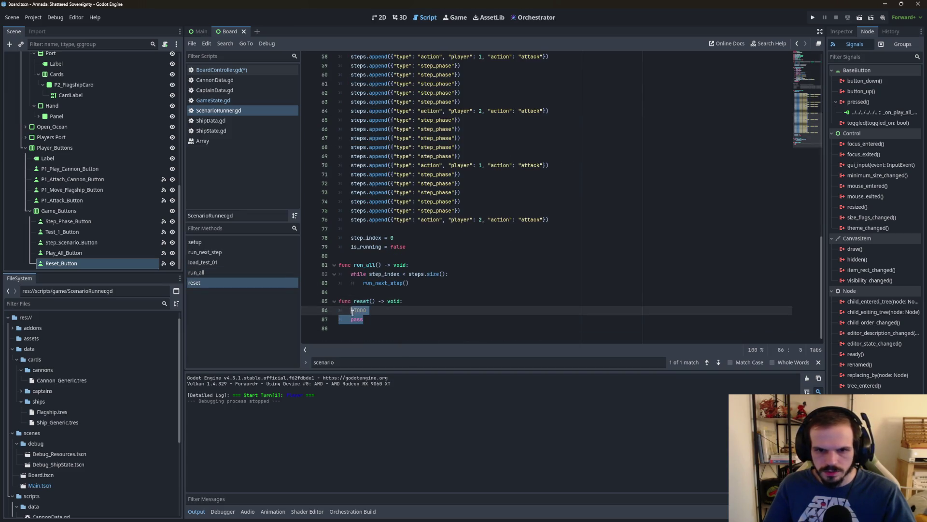
key("BackSpace")
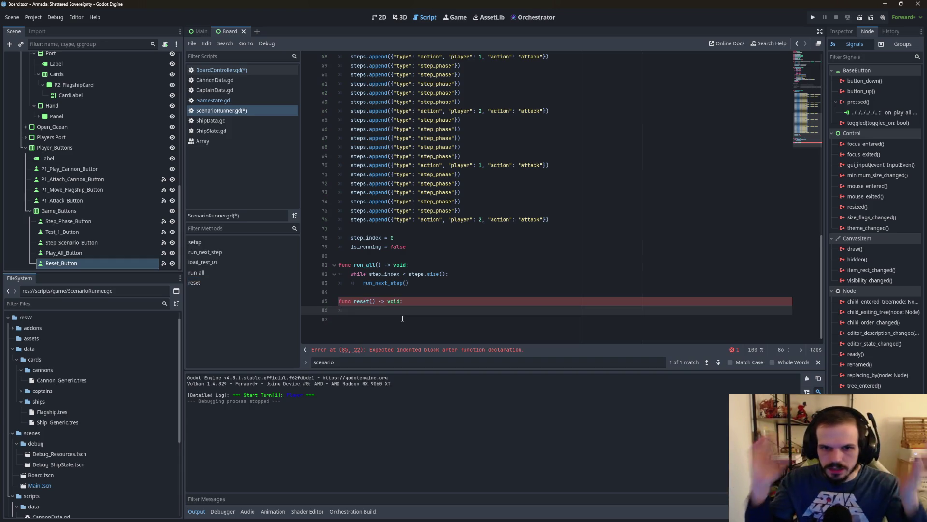
scroll(392, 318, "up", 12)
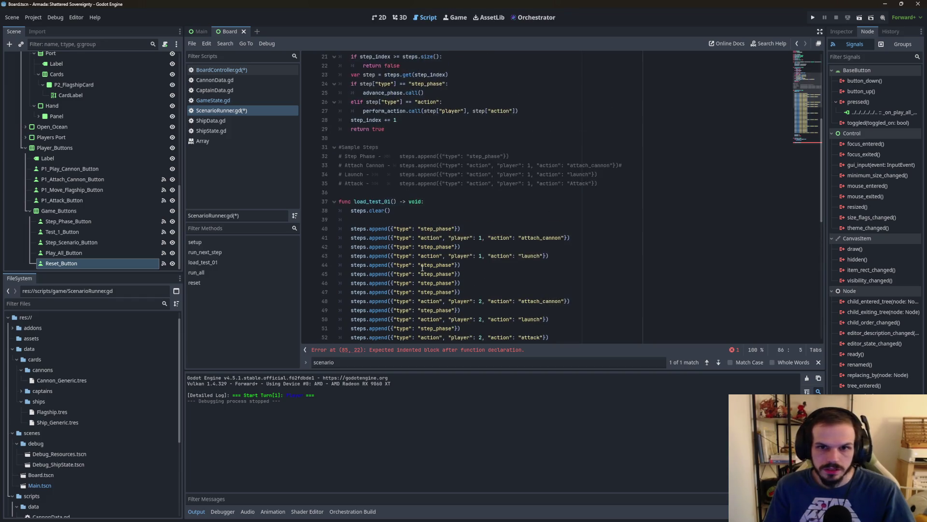
scroll(423, 268, "up", 2)
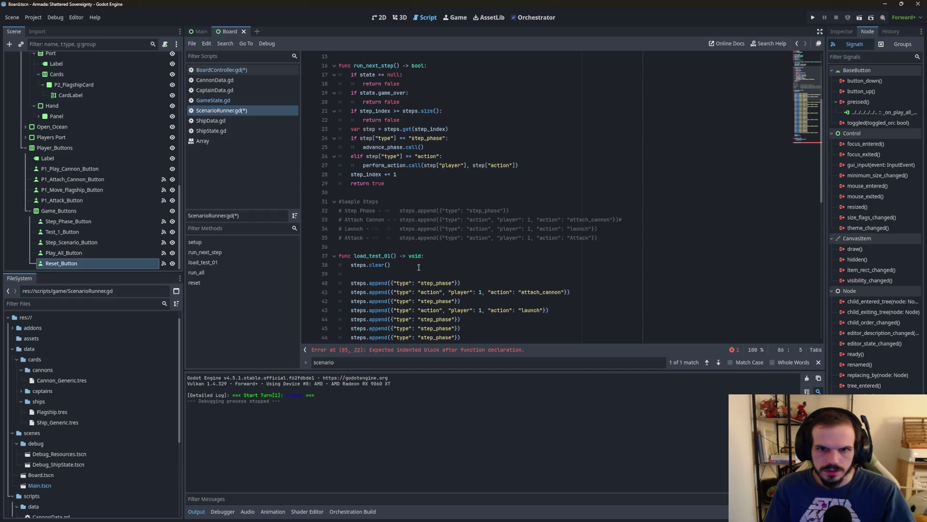
scroll(418, 267, "down", 14)
scroll(417, 268, "up", 19)
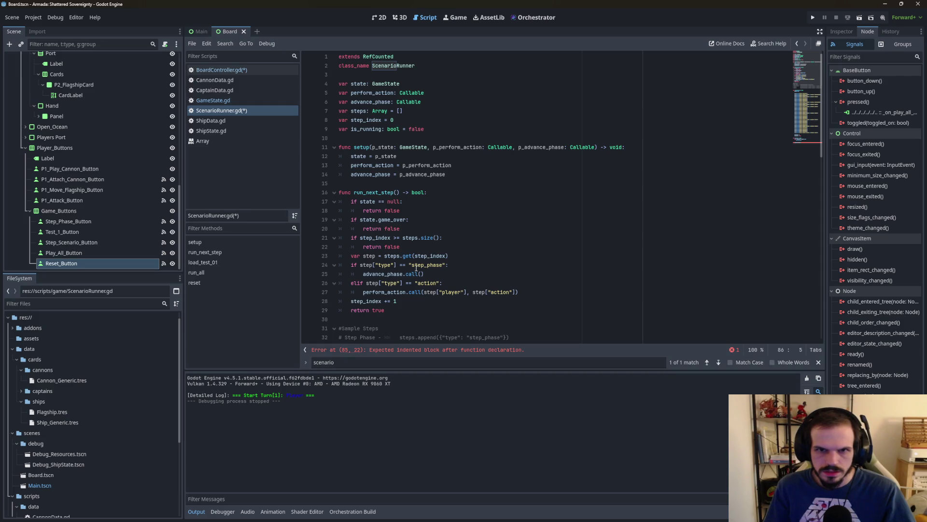
scroll(415, 268, "down", 19)
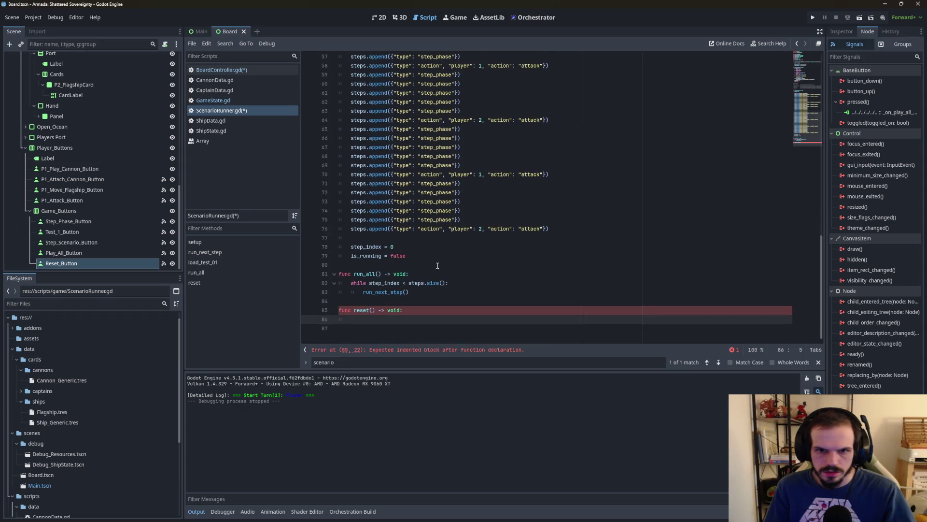
scroll(437, 265, "up", 15)
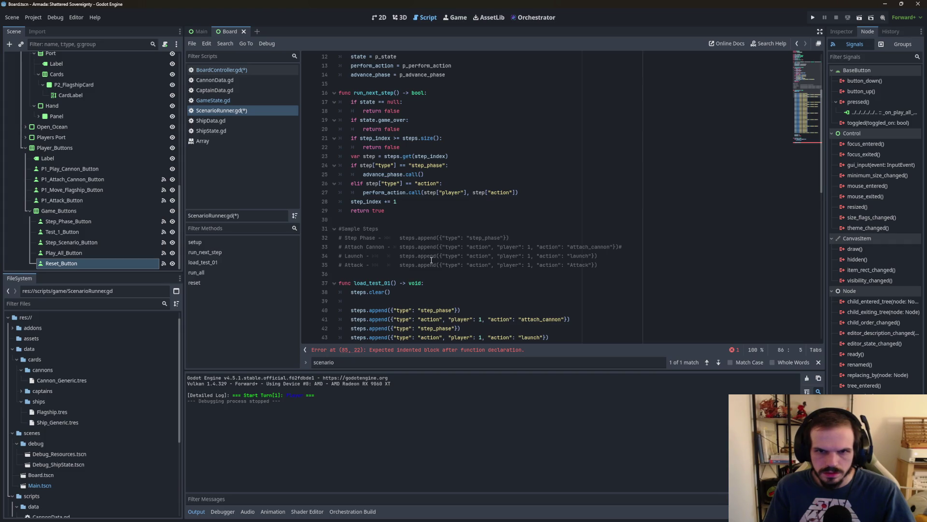
scroll(431, 260, "up", 4)
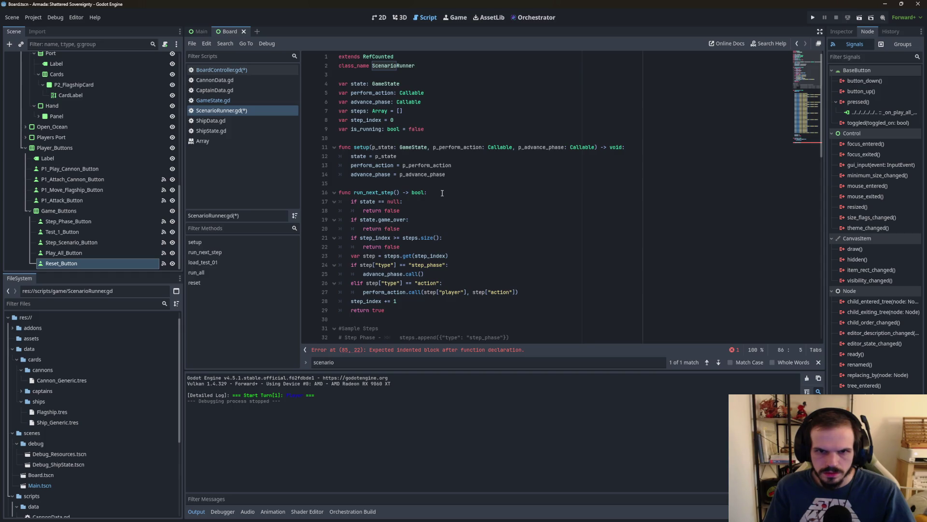
scroll(442, 193, "down", 18)
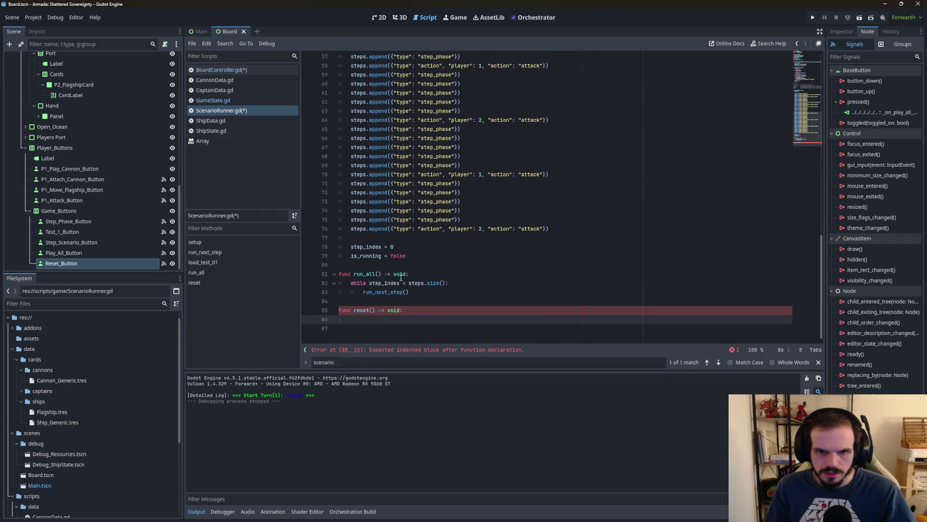
Add is_running = true as the first line of run_all.
left_click(454, 271)
key("Return")
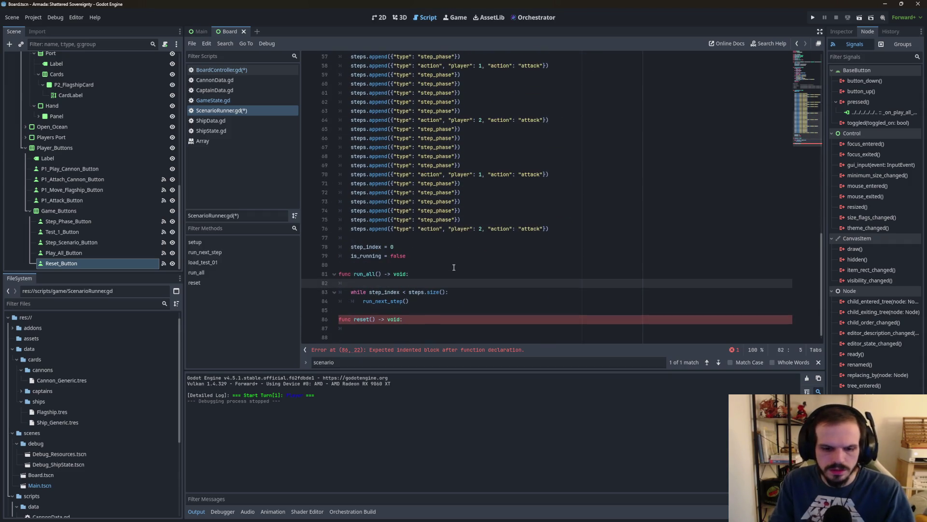
type("runn")
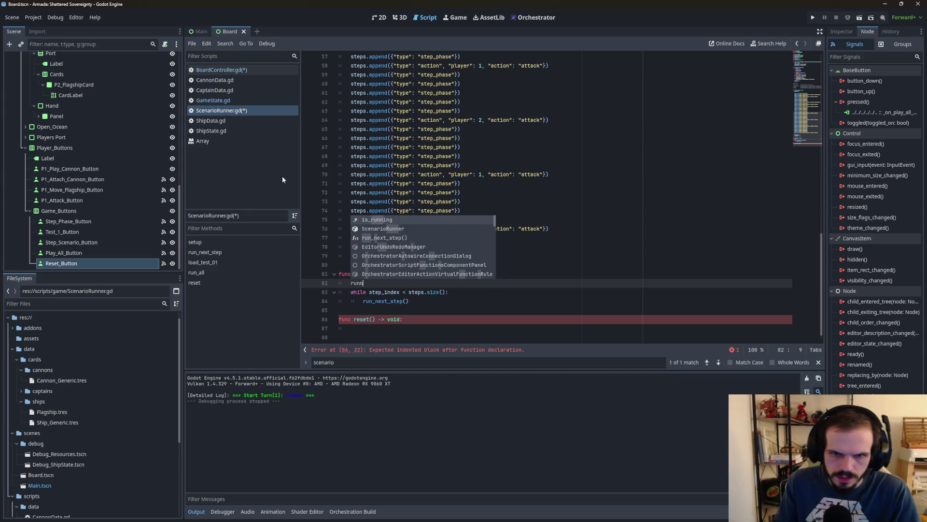
left_click(413, 219)
type("= true")
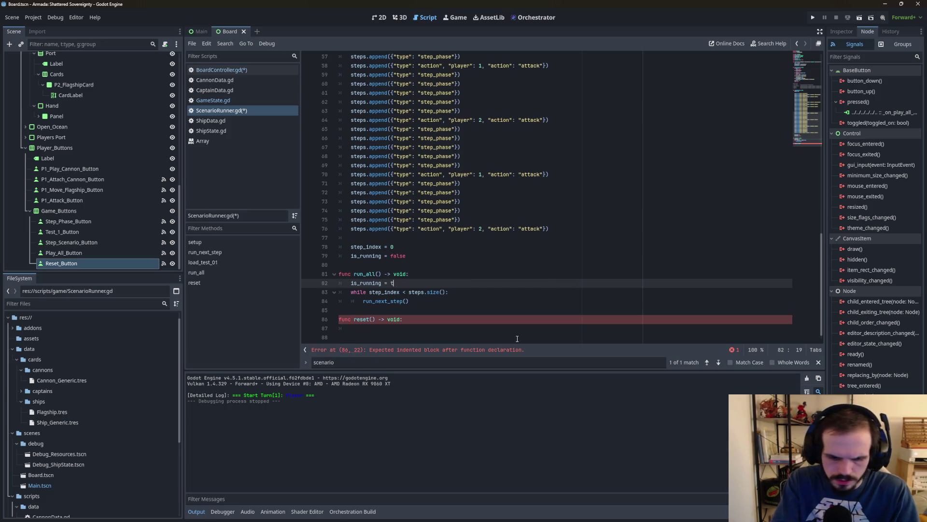
Fill reset() with steps.clear(), step_index = 0 and is_running = false.
left_click(420, 325)
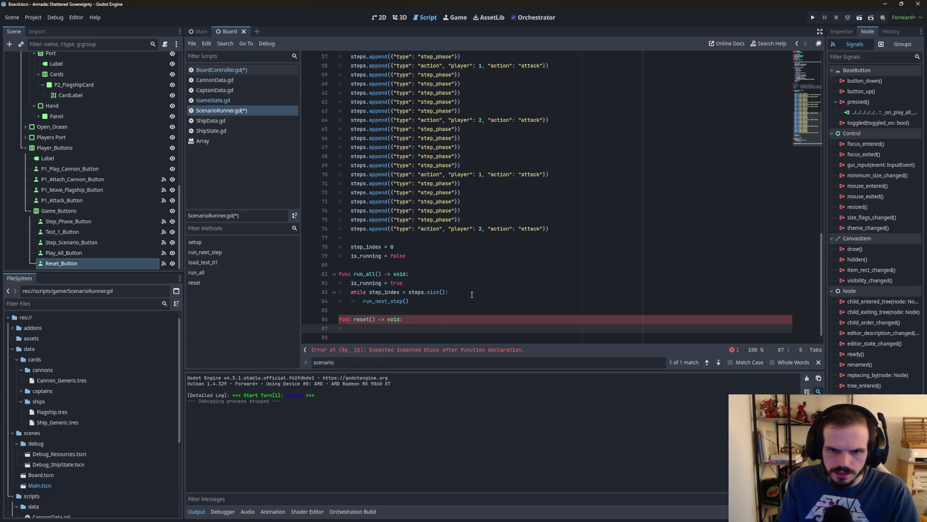
scroll(478, 293, "down", 1)
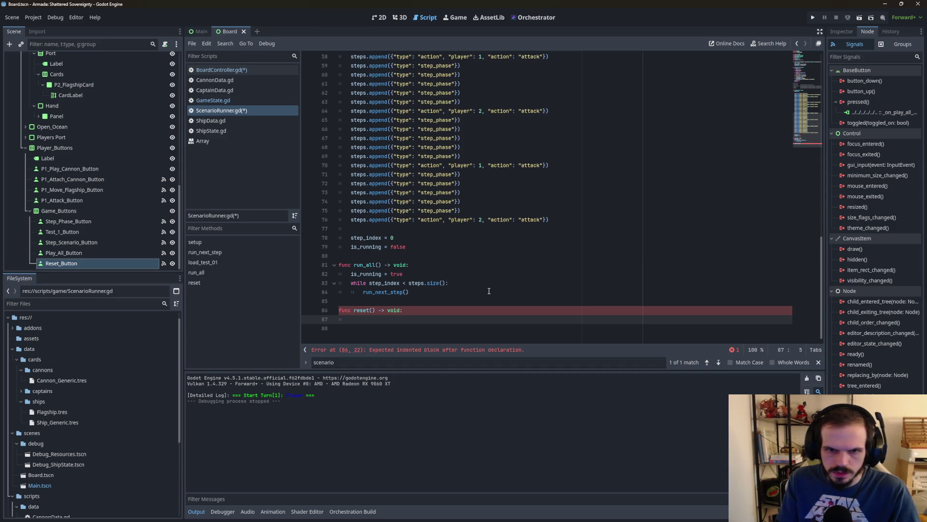
type("teps.c")
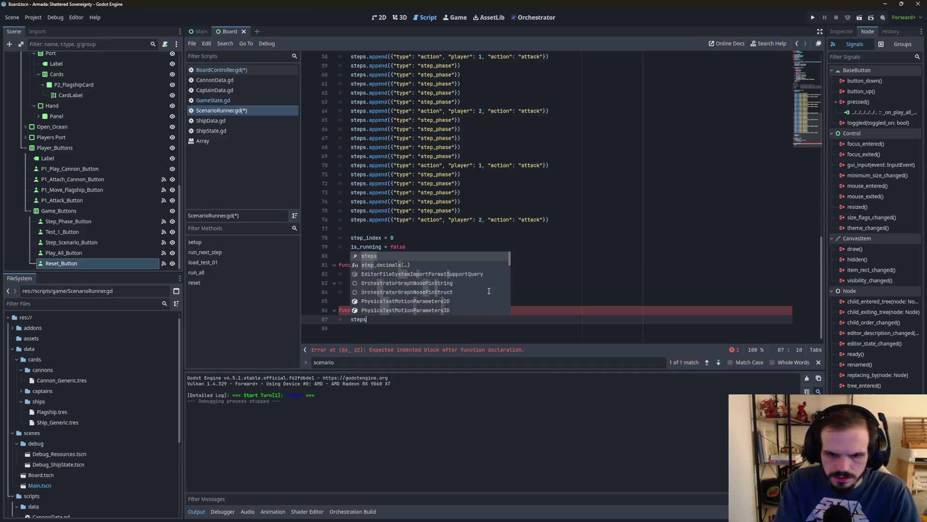
key("Return")
key("Return")
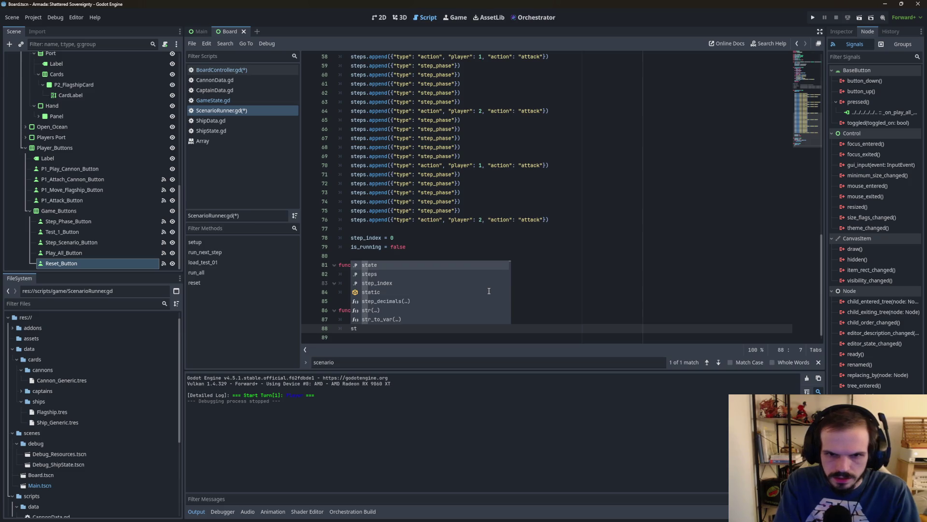
type("ep_index = 0")
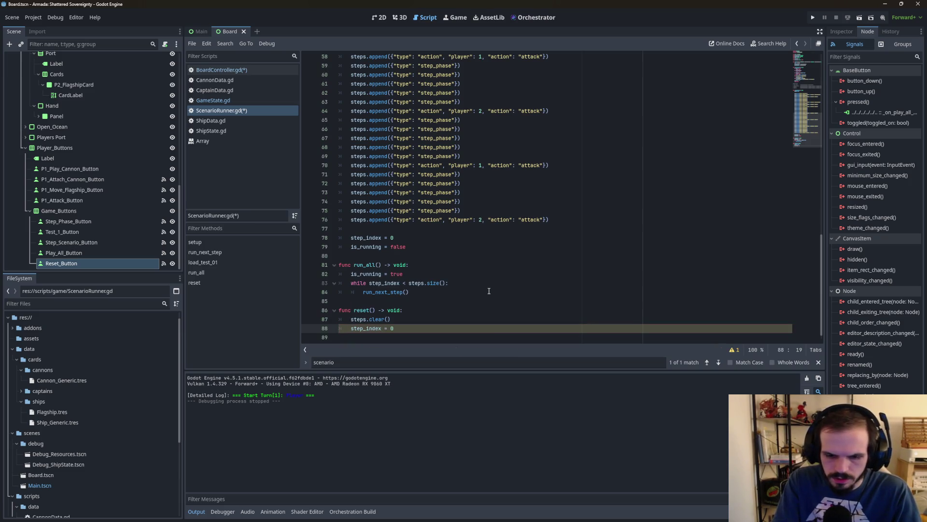
key("Return")
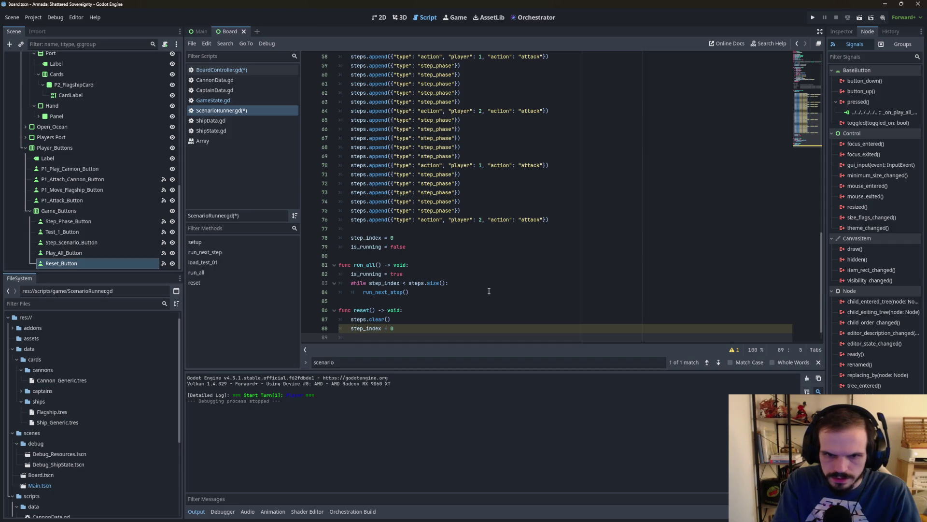
type("is_running = f")
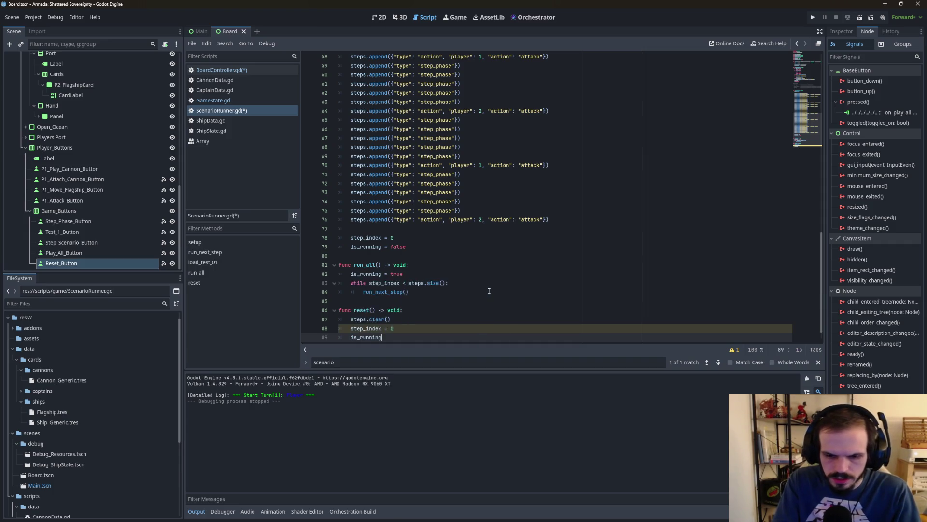
type("alse")
key("Return")
left_click(427, 291)
left_click(435, 319)
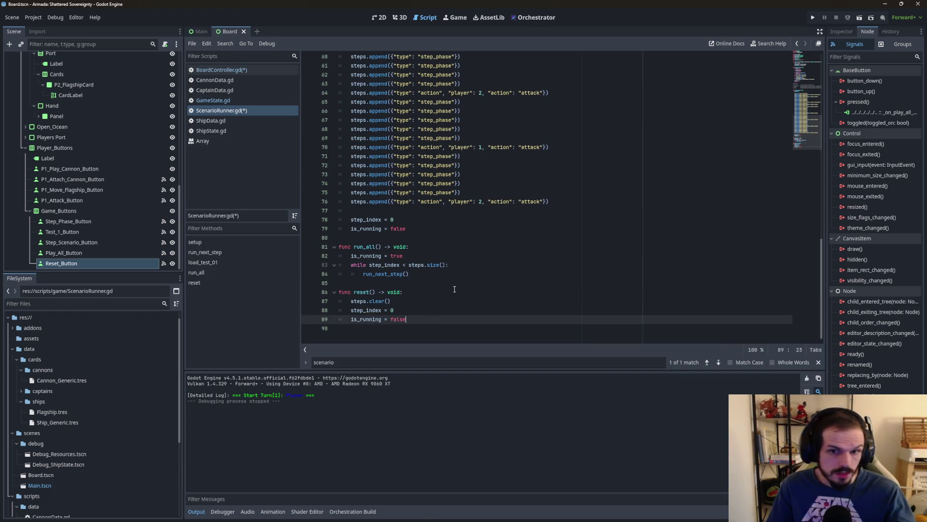
left_click(231, 70)
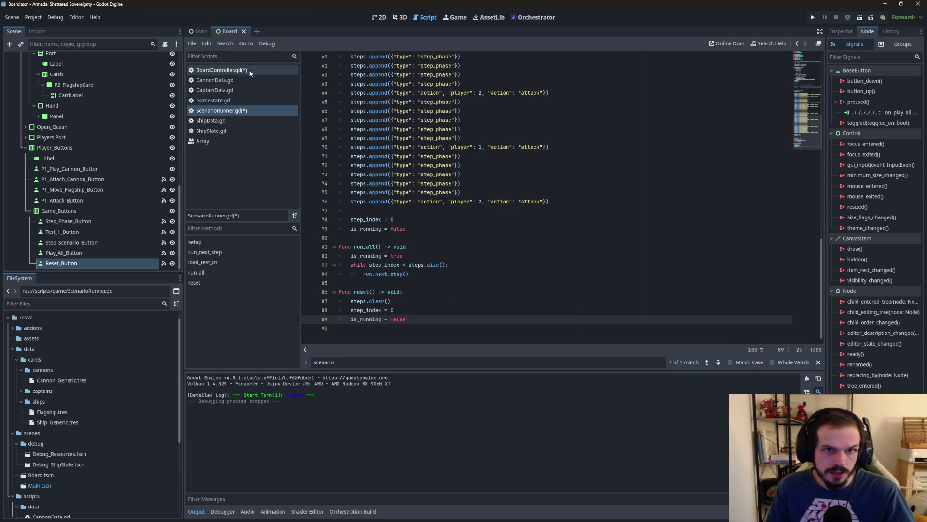
Add scenario_runner.reset() on a new line after state.initialize_new_game() in reset_game().
scroll(483, 230, "down", 2)
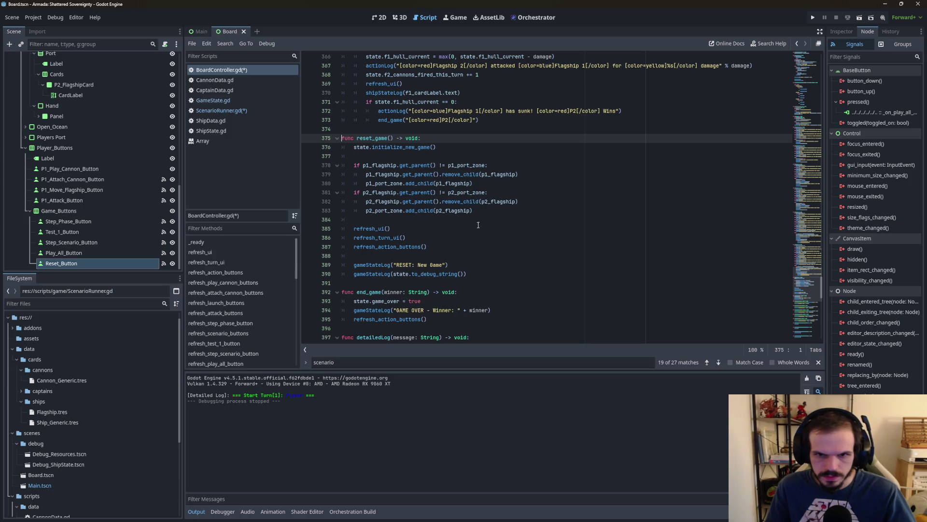
left_click(446, 152)
key("Return")
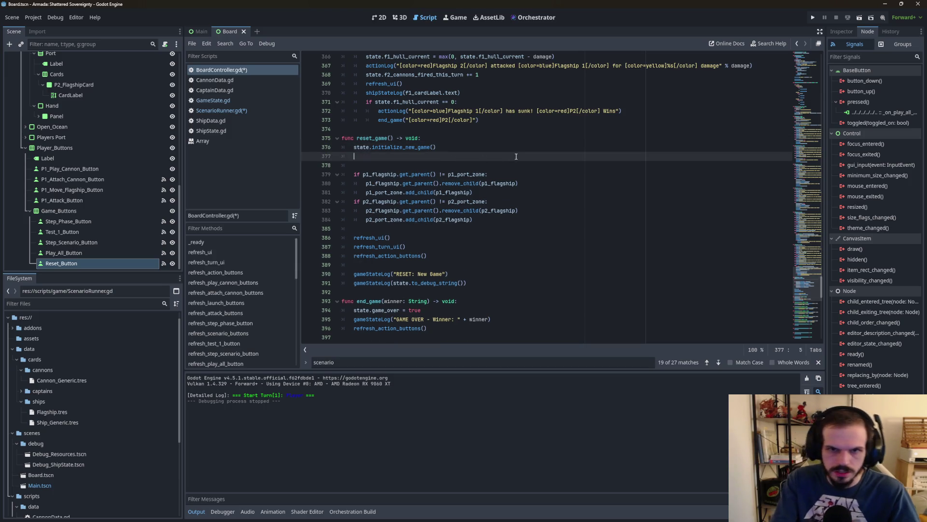
type("cenario_runner")
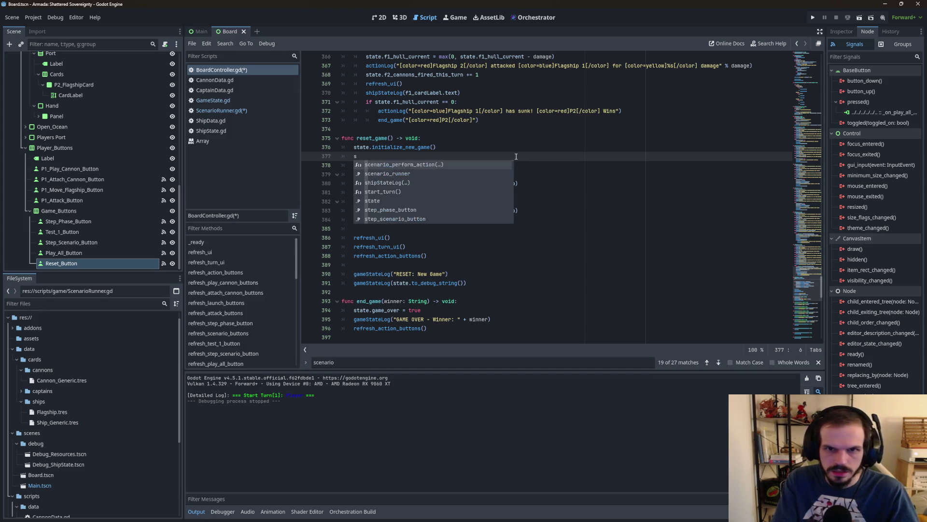
type(".re")
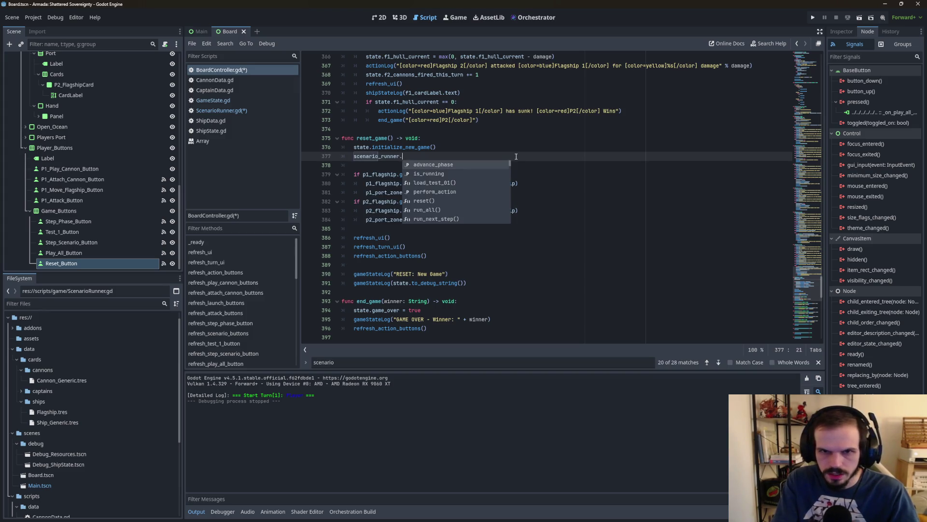
key("Return")
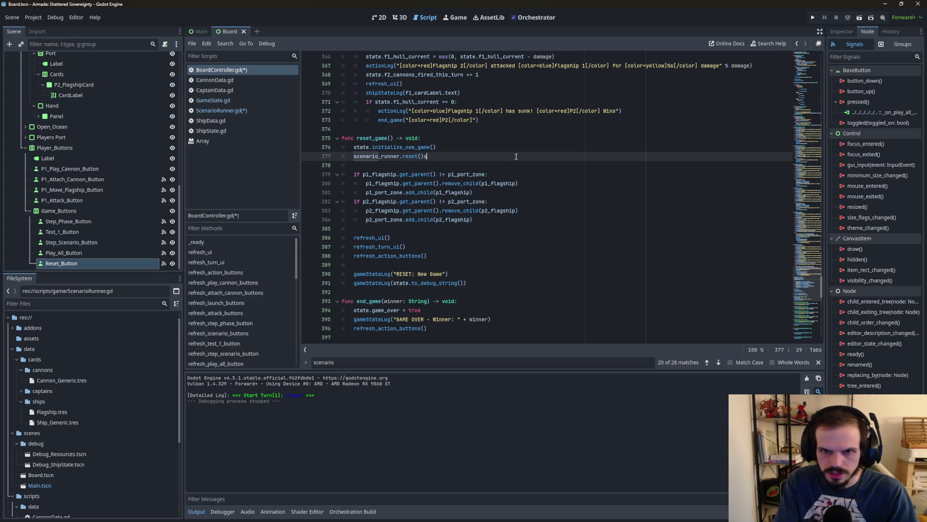
Review the reset and scenario button handlers at the end of BoardController.gd.
left_click(564, 285)
scroll(564, 285, "down", 9)
scroll(619, 314, "down", 5)
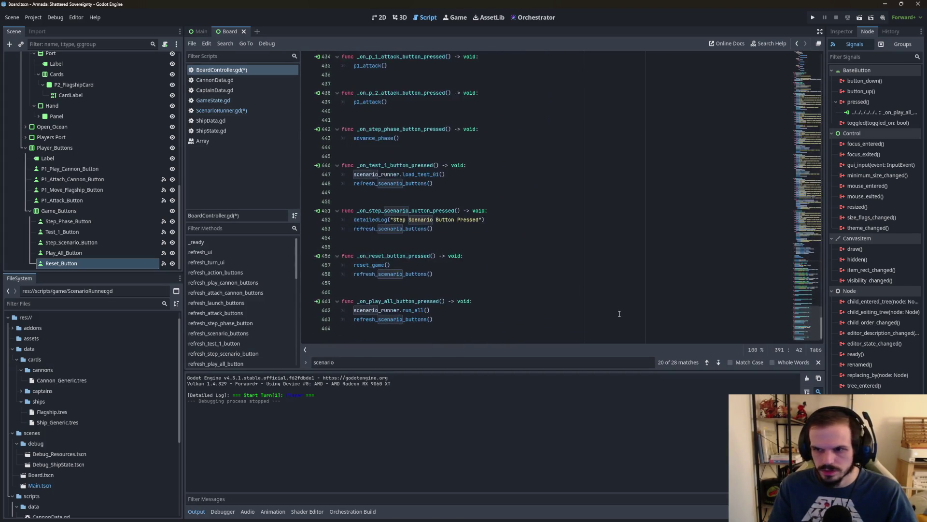
left_click(405, 314)
left_click(451, 274)
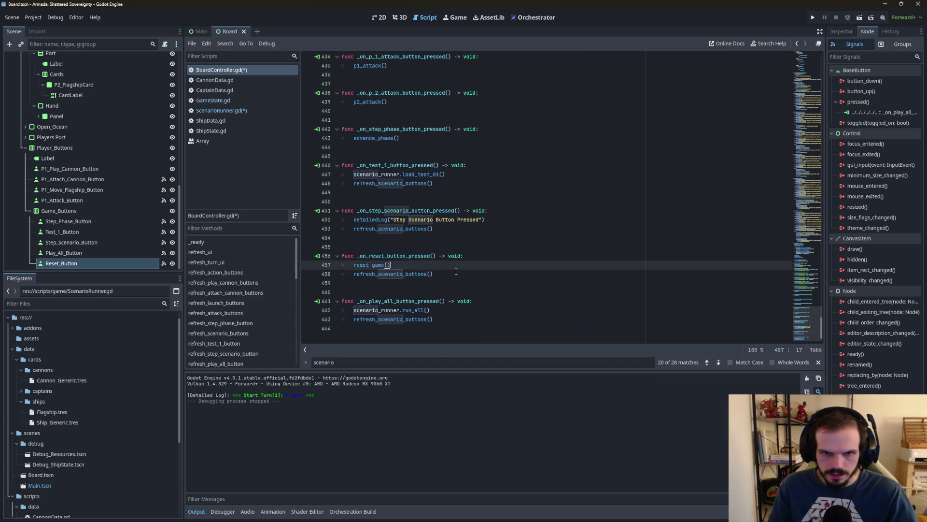
key("ctrl+End")
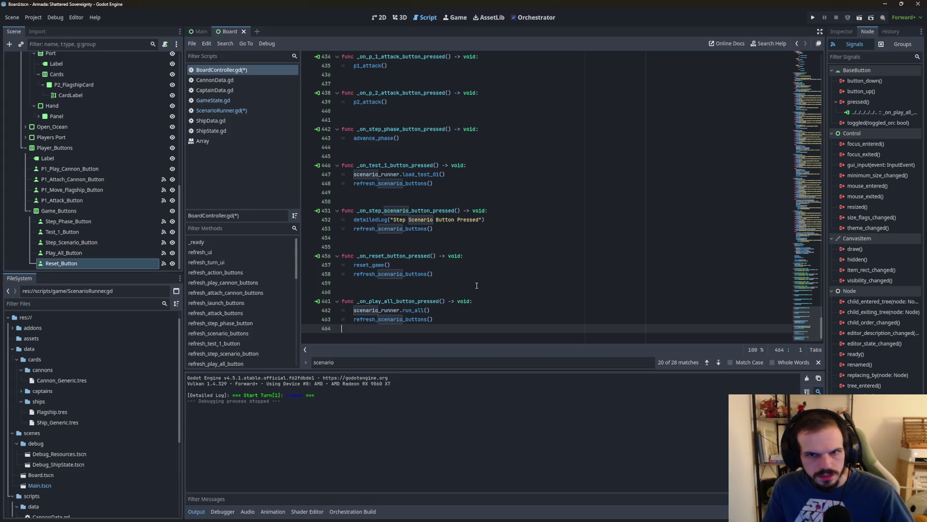
scroll(238, 325, "down", 3)
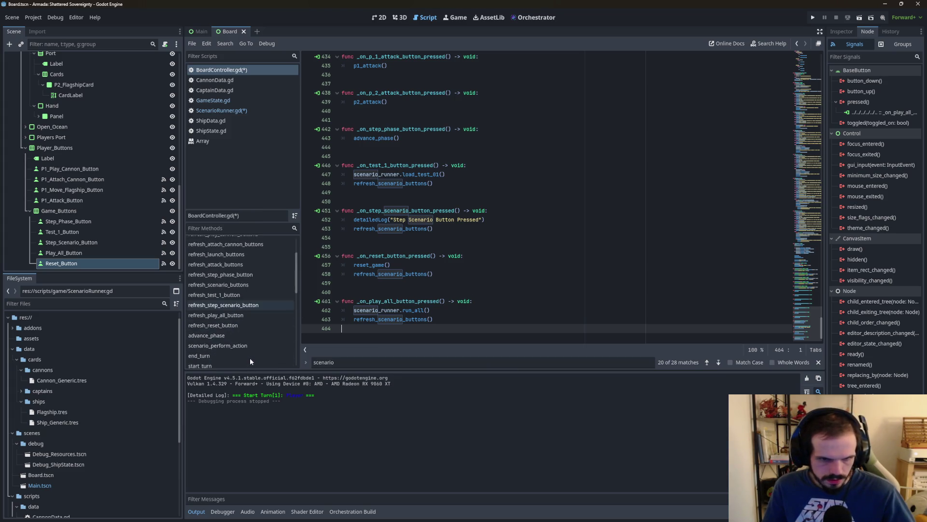
Go to refresh_reset_button, select !state.game_over on line 169, and check GameState.gd's game_over.
left_click(238, 325)
key("Down")
key("End")
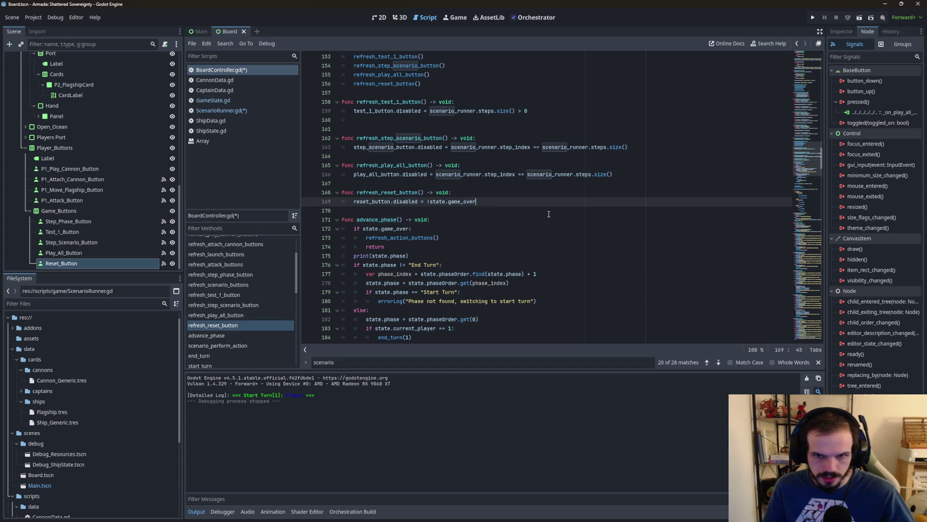
mouse_move(488, 201)
left_mouse_down()
mouse_move(337, 203)
mouse_move(354, 202)
left_mouse_up()
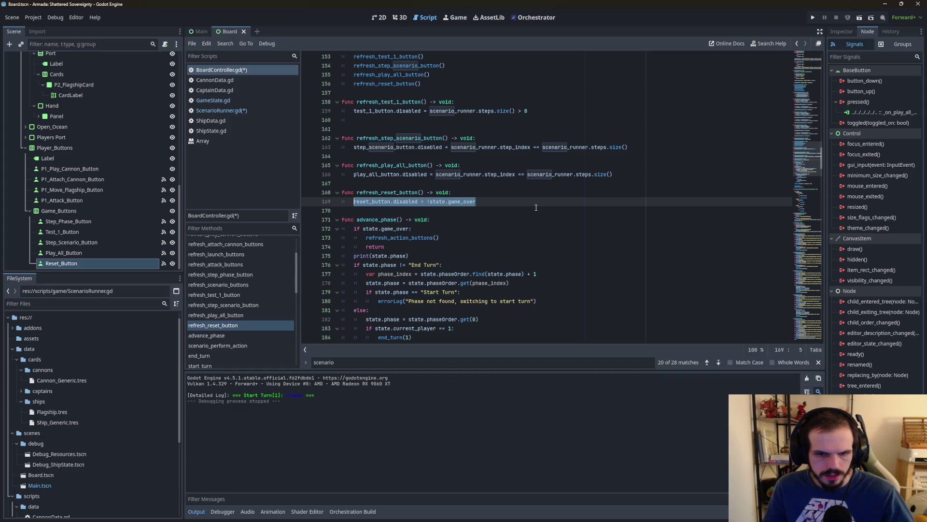
left_click(433, 229)
left_click(446, 219)
left_click(457, 211)
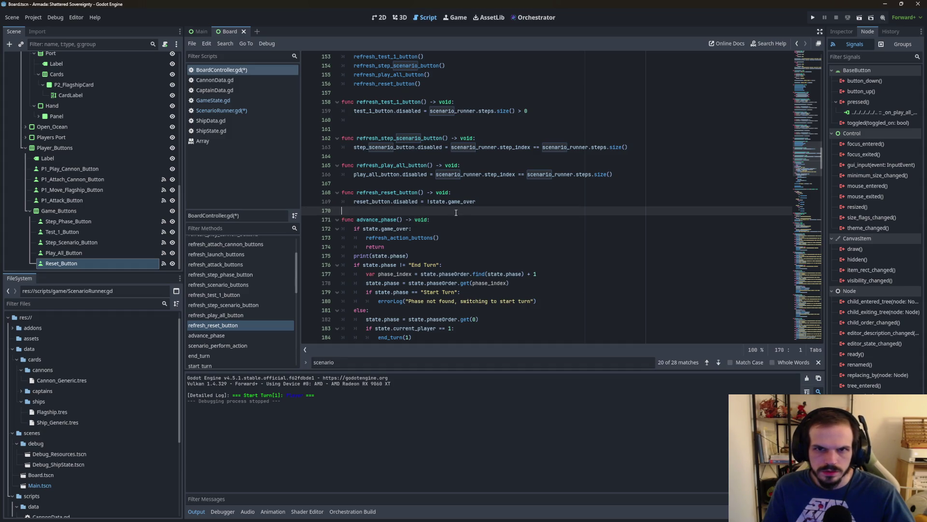
left_click_drag(494, 200, 428, 199)
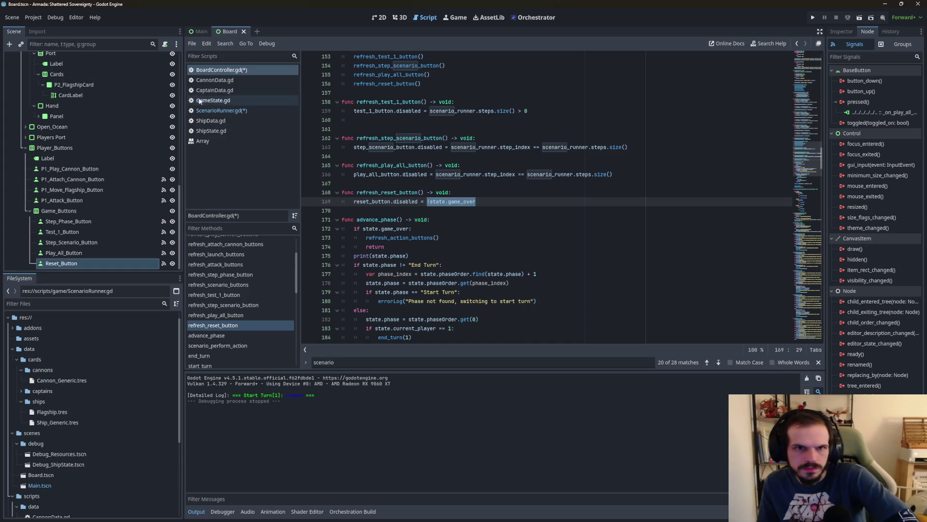
left_click(215, 102)
scroll(453, 131, "up", 10)
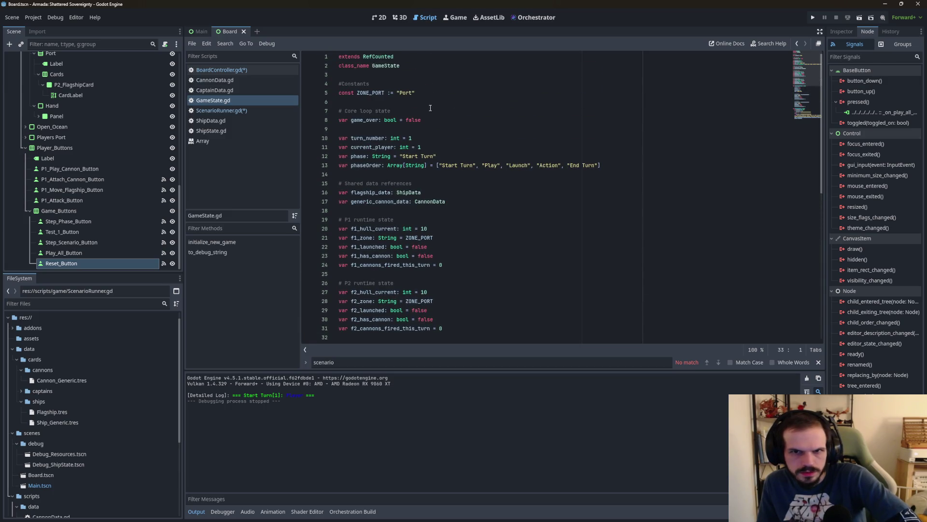
scroll(427, 109, "down", 1)
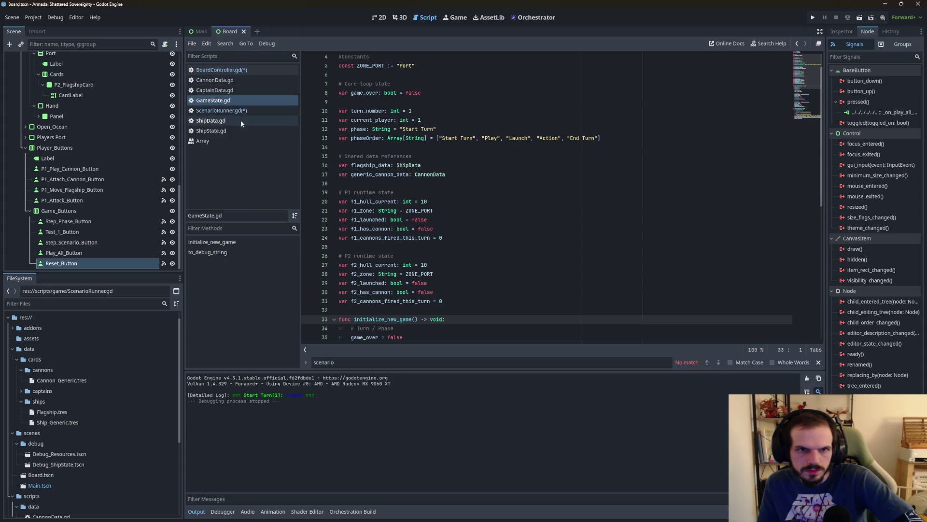
left_click(240, 70)
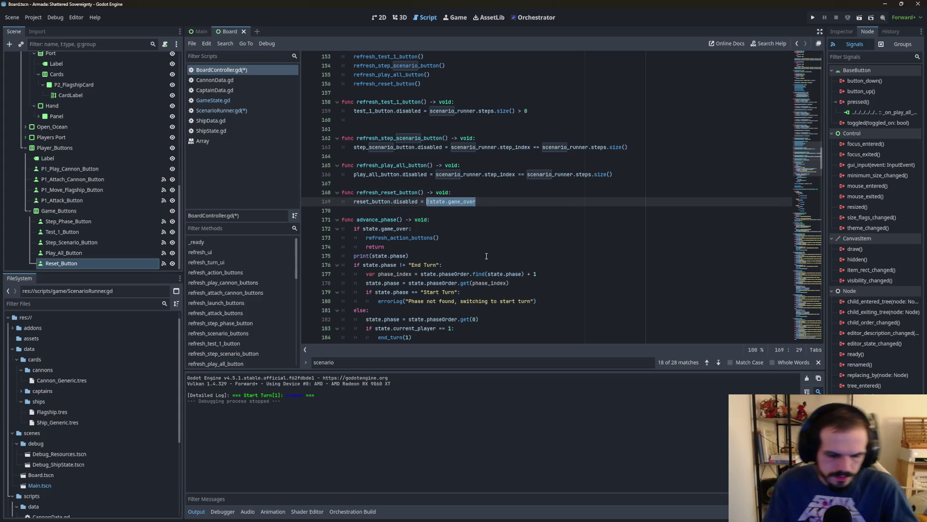
Change the condition to state.turn_number == 1 && state.phase == "Start Turn" and save the scripts.
type("state.")
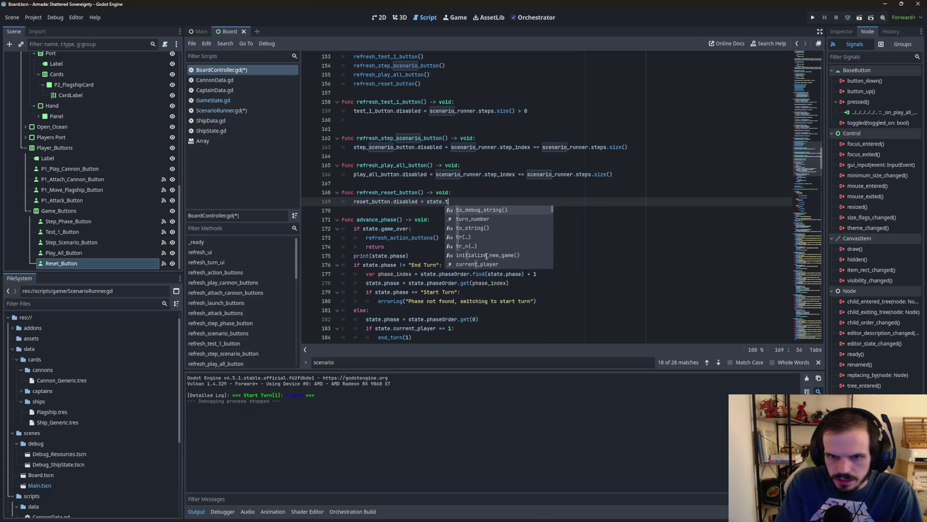
type("t ")
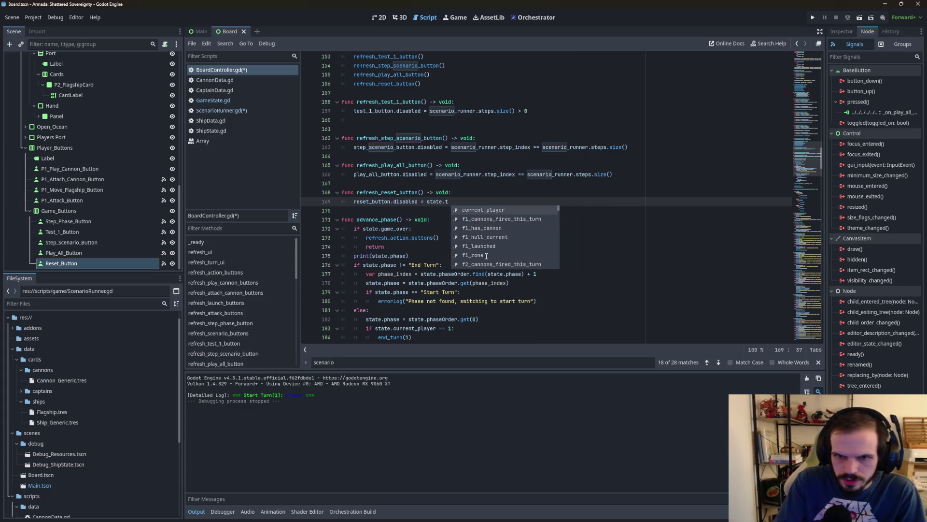
type("urn")
key("Return")
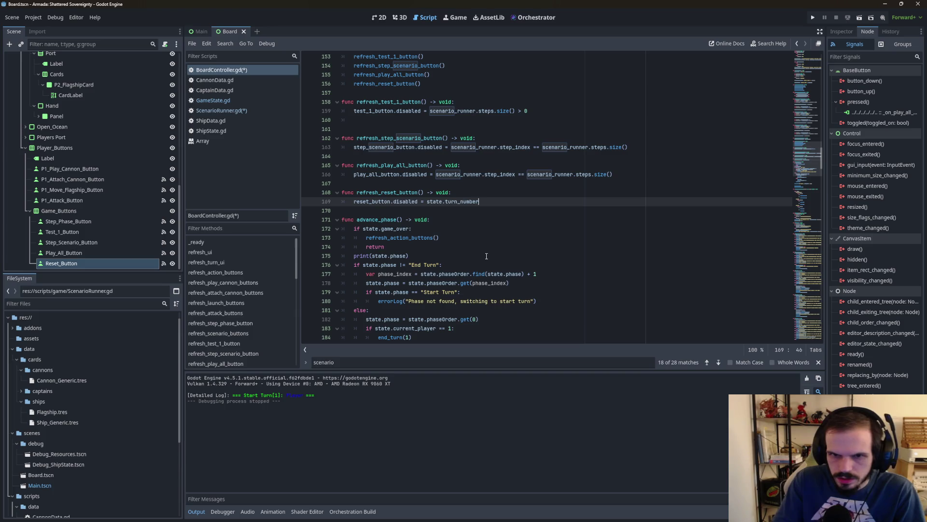
type("&& state.ph")
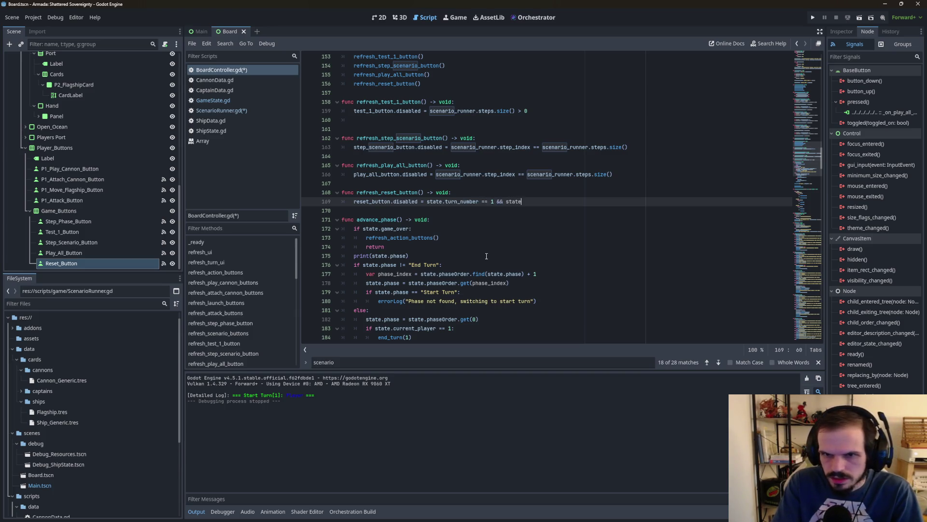
key("Return")
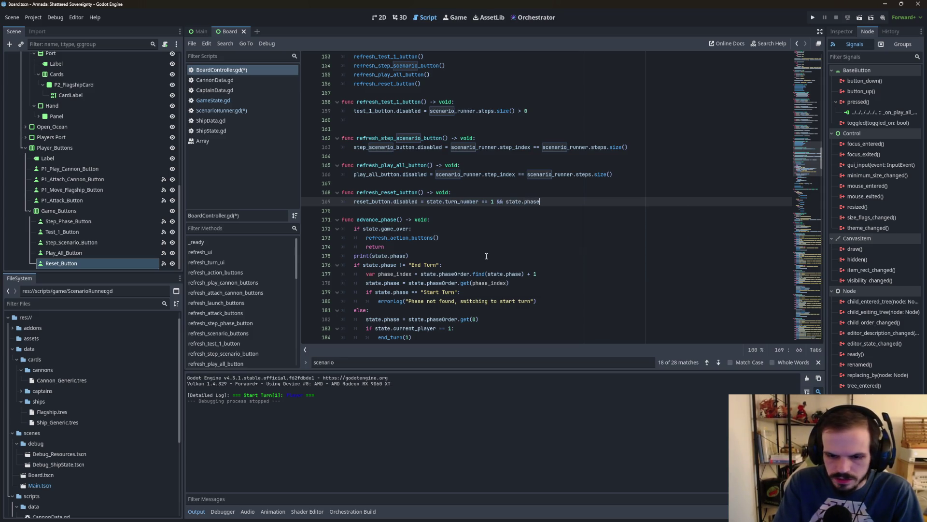
type("\"Start")
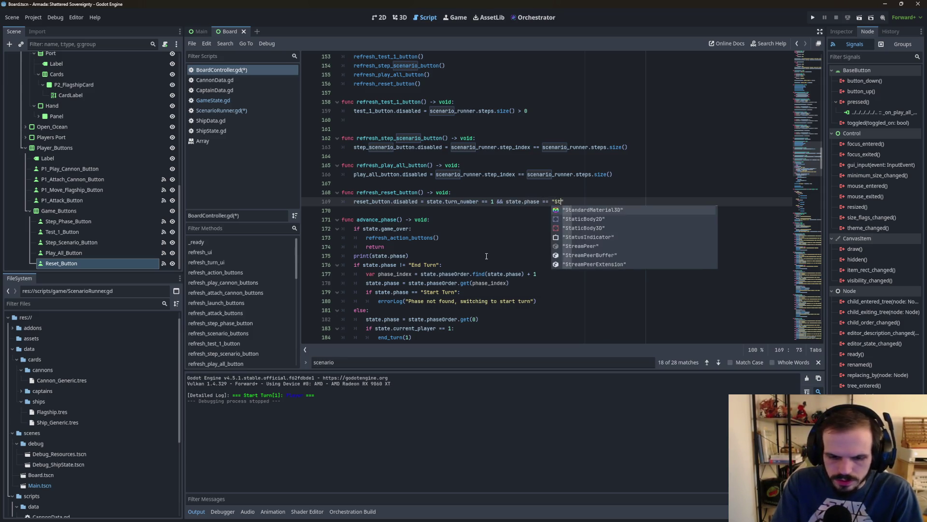
type(" Turn")
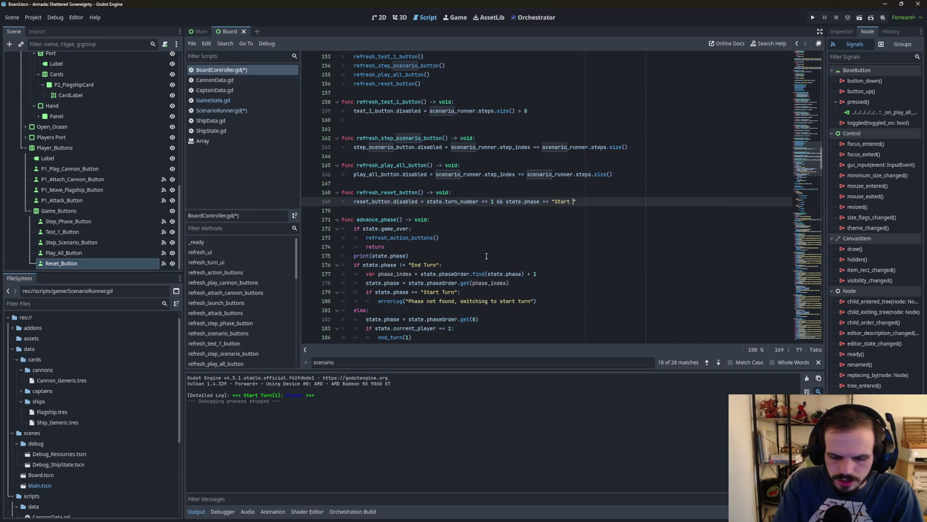
key("Down")
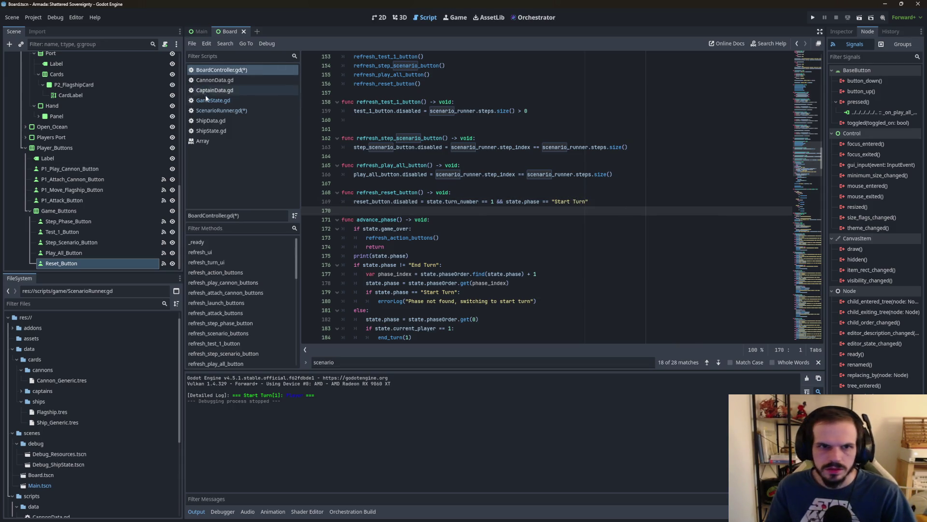
left_click(211, 100)
left_click(217, 69)
key("ctrl+s")
left_click(531, 165)
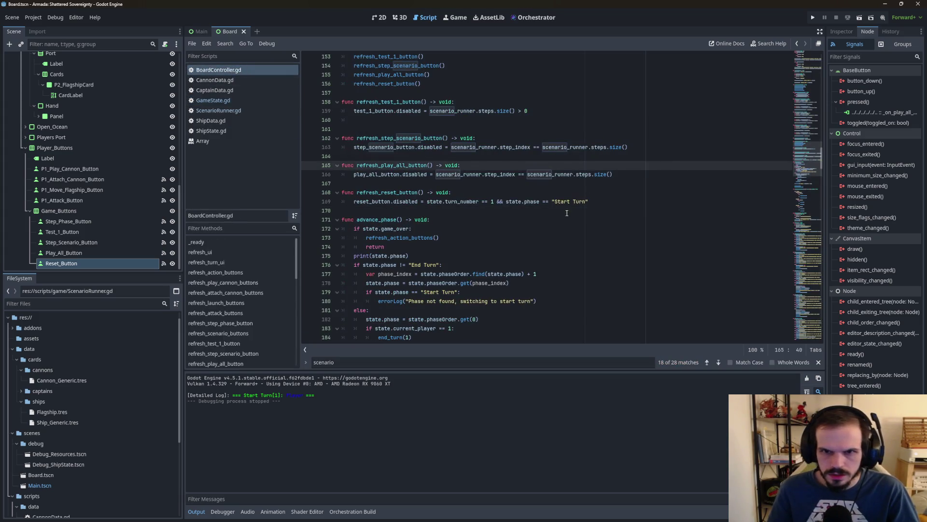
scroll(555, 212, "down", 1)
scroll(540, 209, "down", 20)
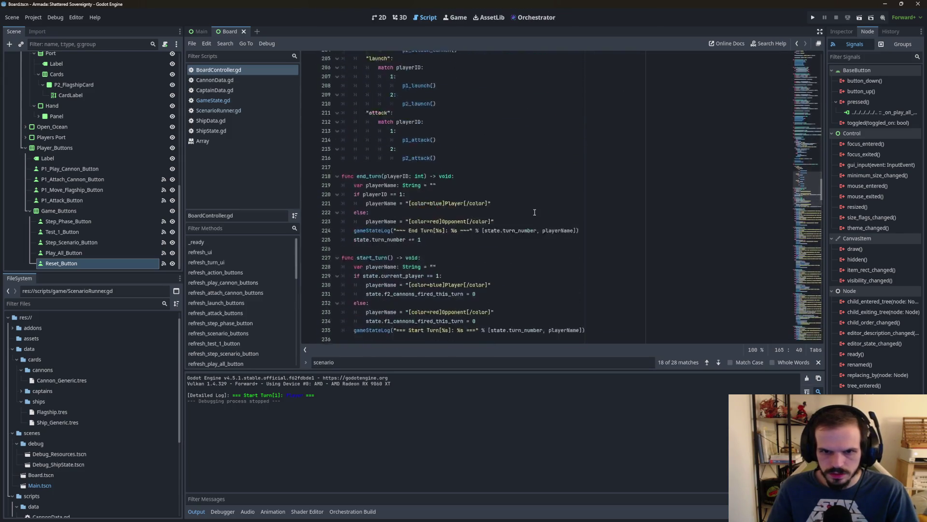
scroll(523, 267, "down", 20)
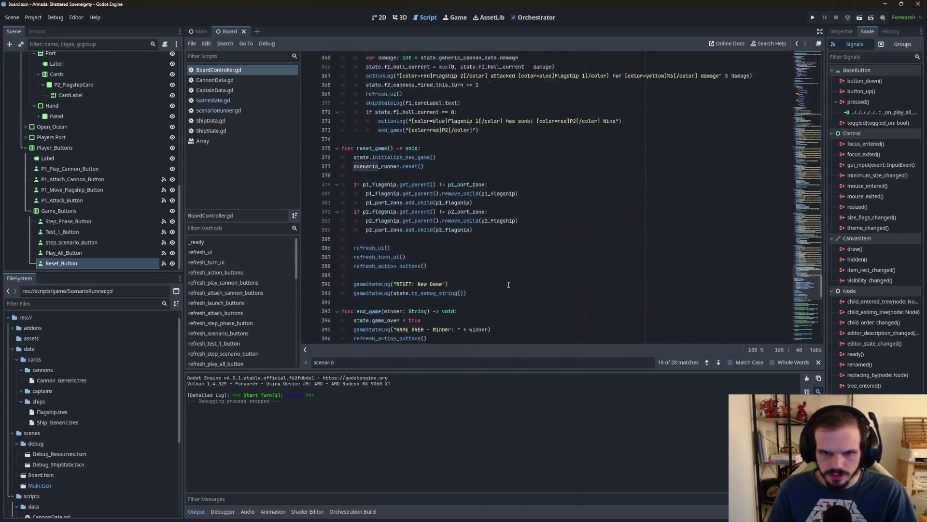
left_click(482, 237)
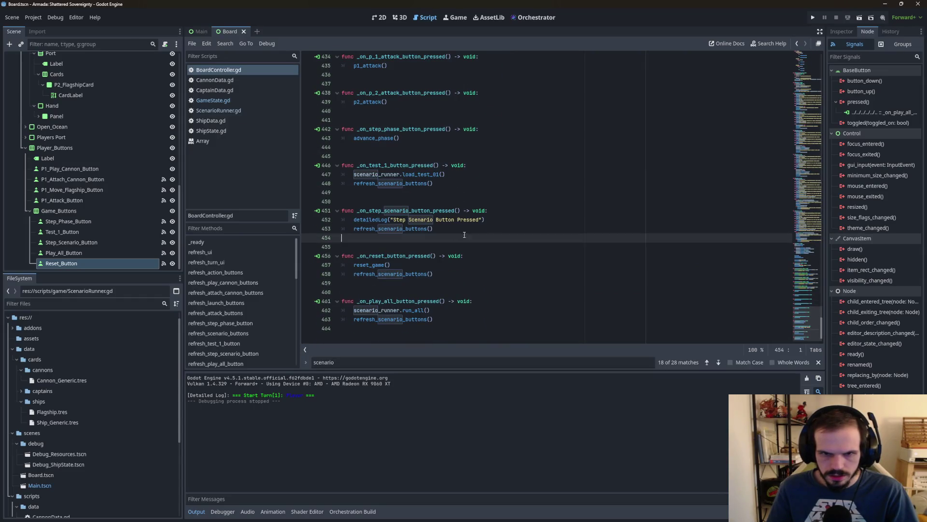
left_click(813, 17)
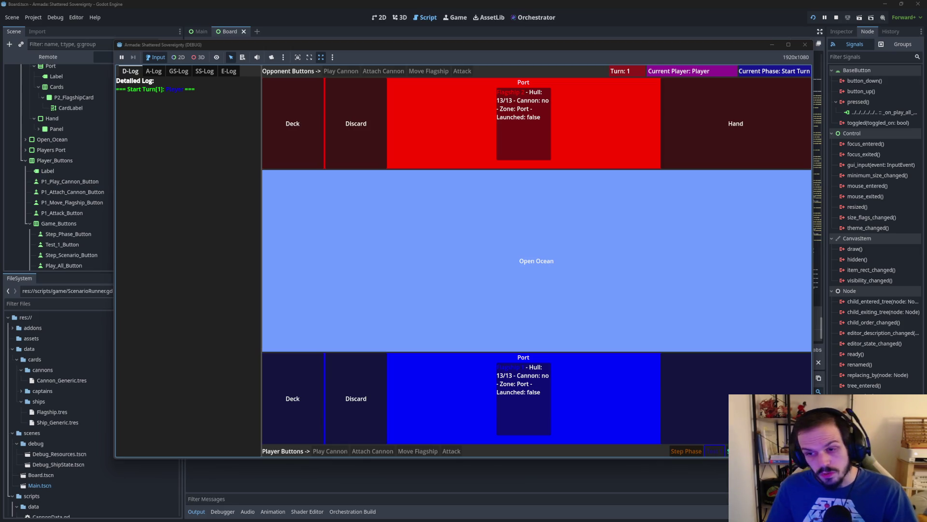
left_click(805, 46)
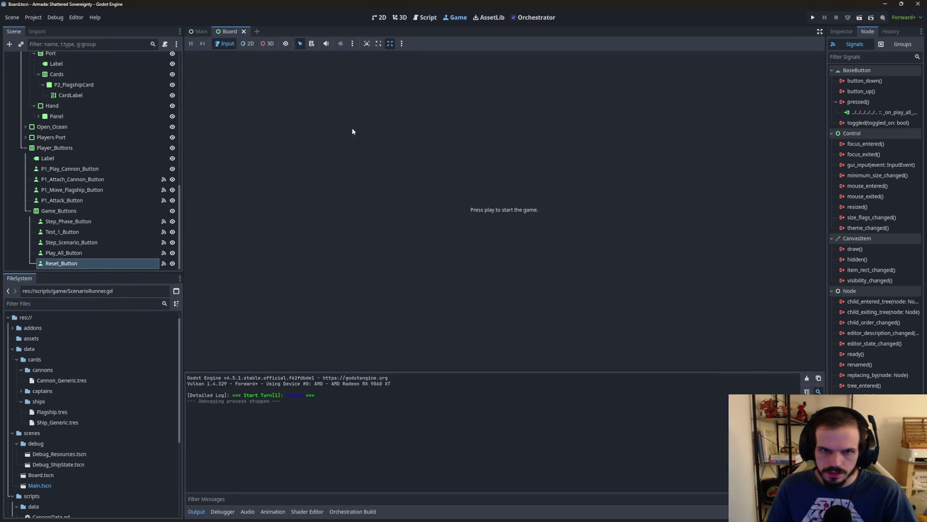
left_click(420, 18)
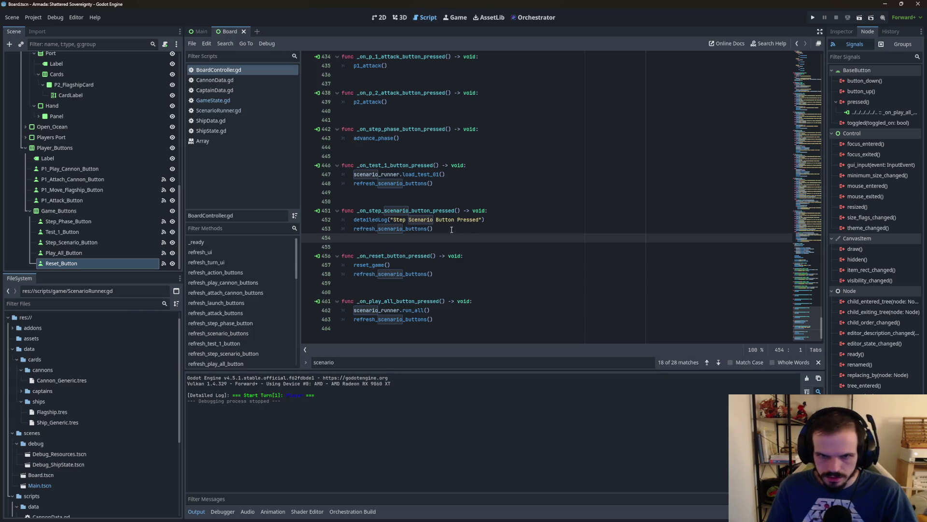
scroll(229, 365, "down", 2)
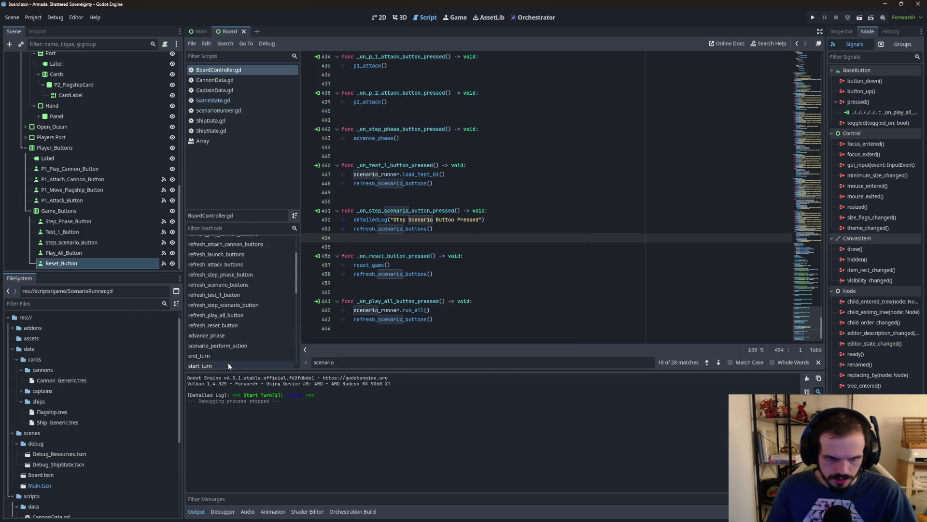
left_click(239, 325)
Append && scenario_runner.steps.size() == 0 to the reset button condition on line 169.
left_click(604, 202)
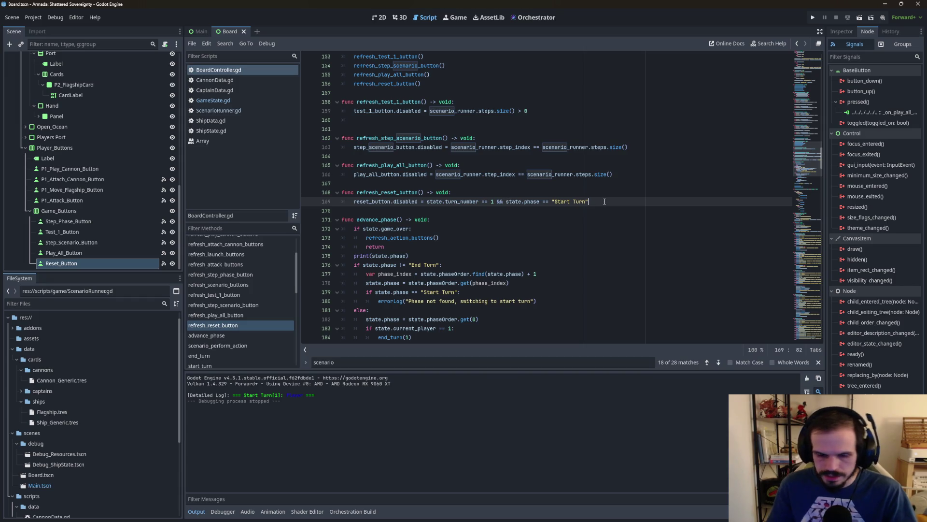
type("&& ")
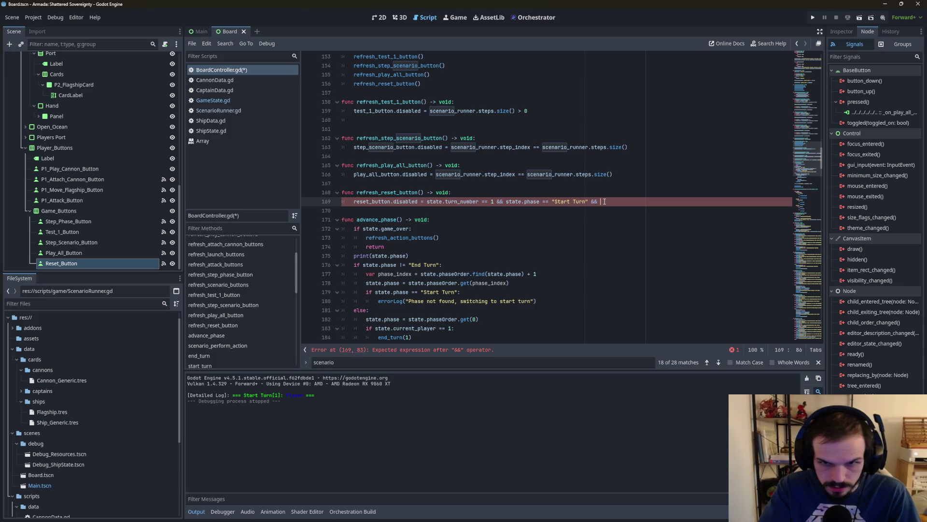
type("sc")
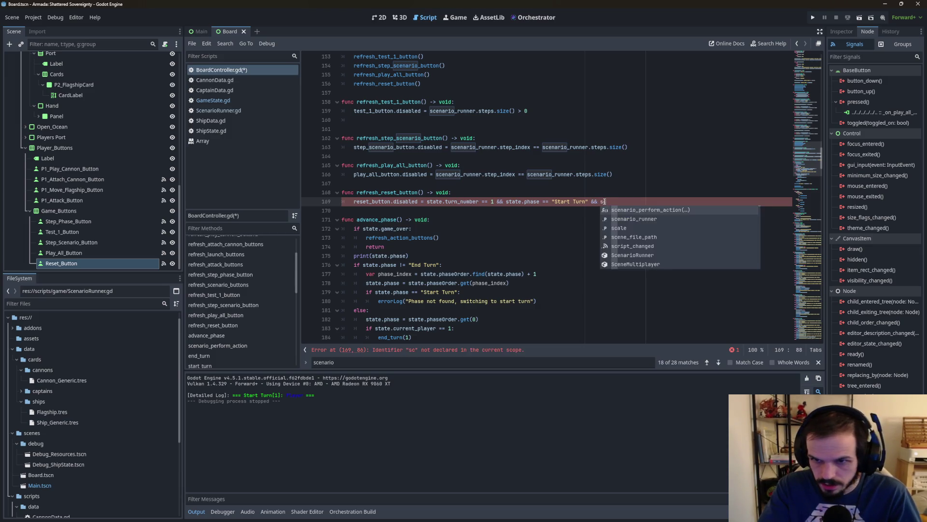
key("Down")
key("Return")
type(".st")
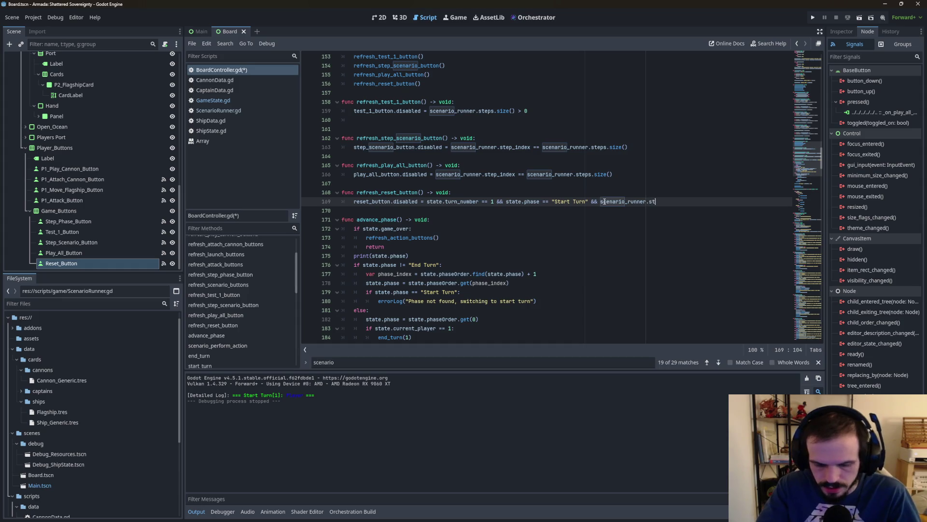
key("Down")
key("Return")
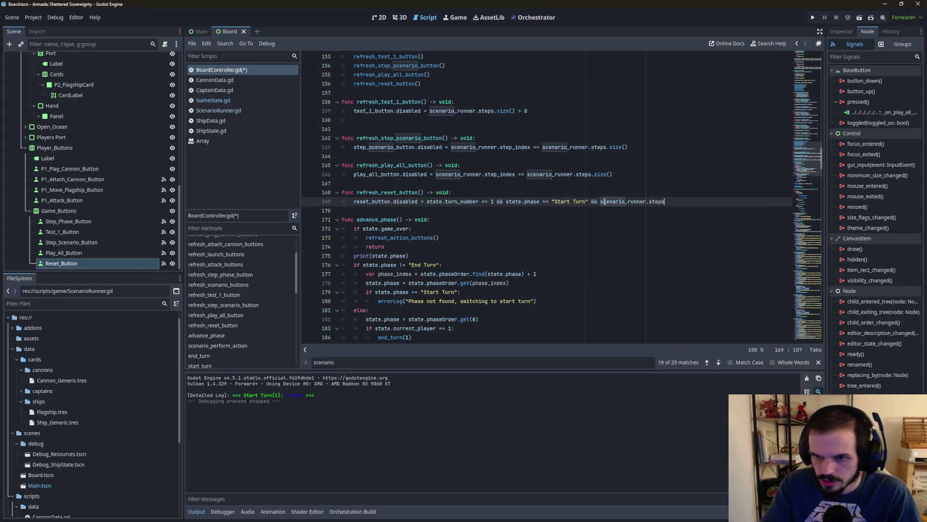
type(".si")
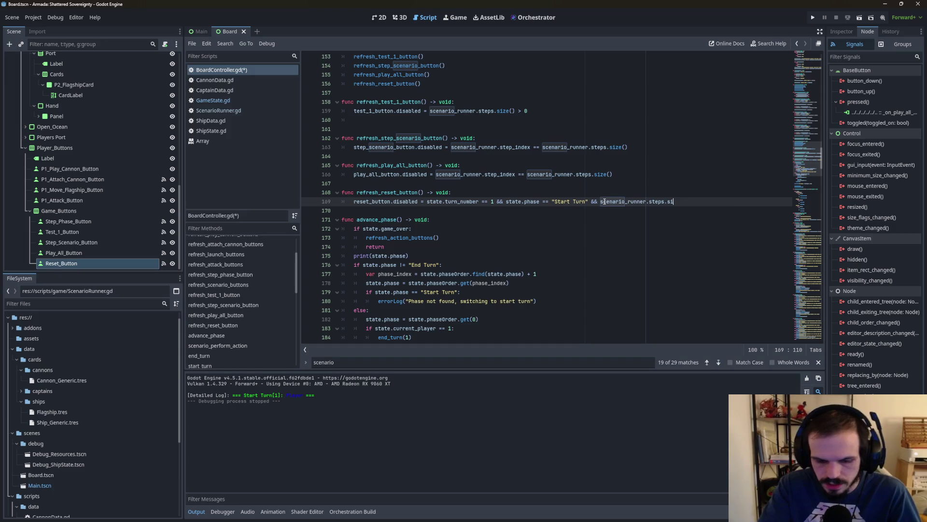
key("Return")
type("== 0")
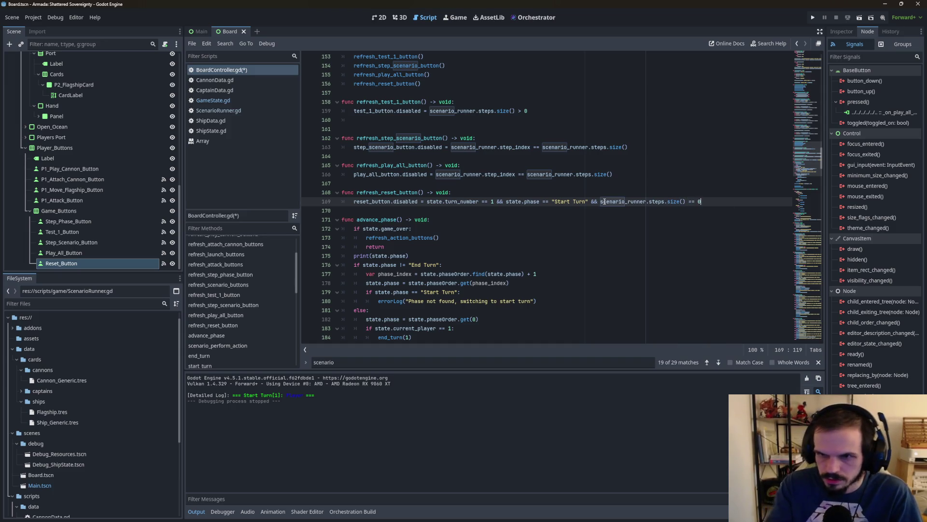
left_click(604, 274)
Run the game, reset it, press Step Scenario seven times, then stop it.
left_click(816, 19)
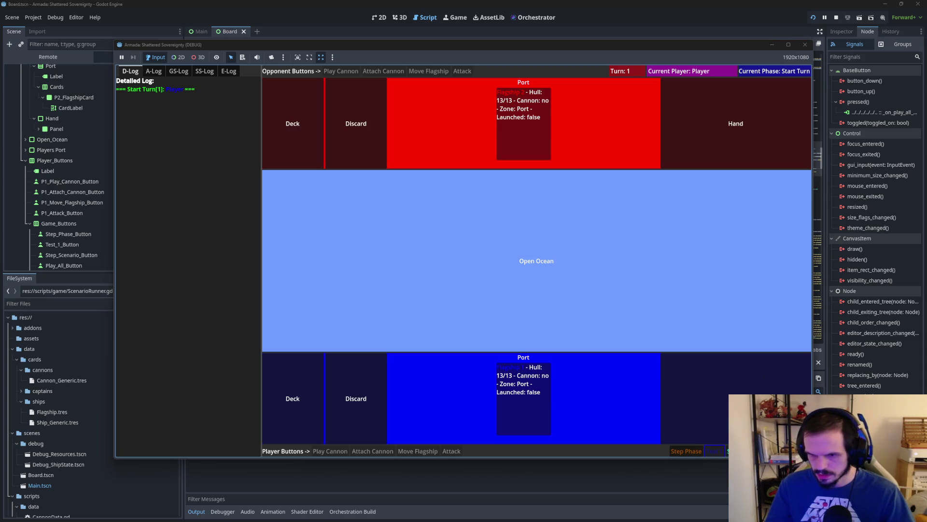
left_click(713, 451)
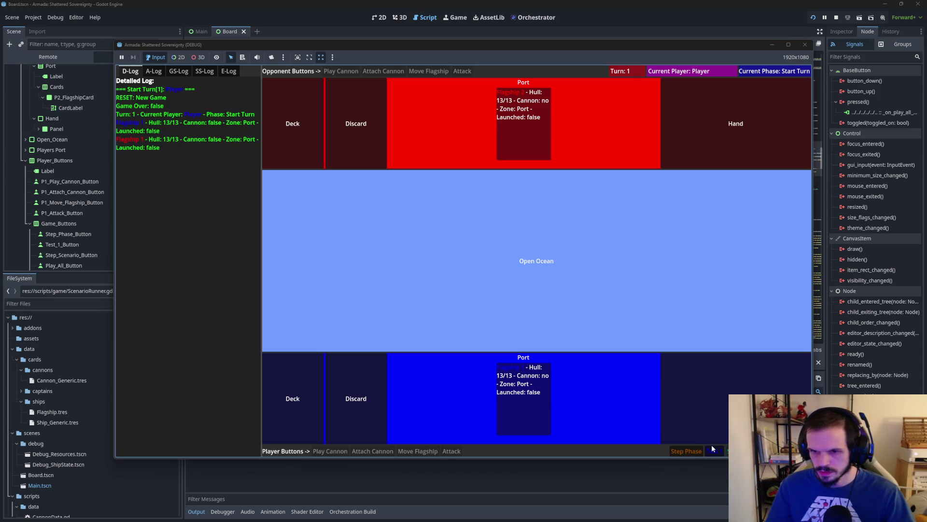
left_click(727, 450)
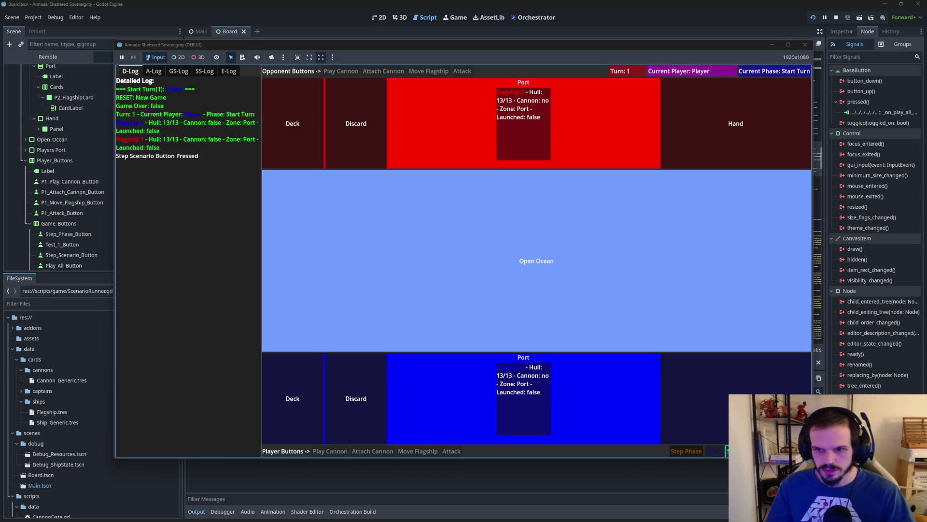
left_click(727, 450)
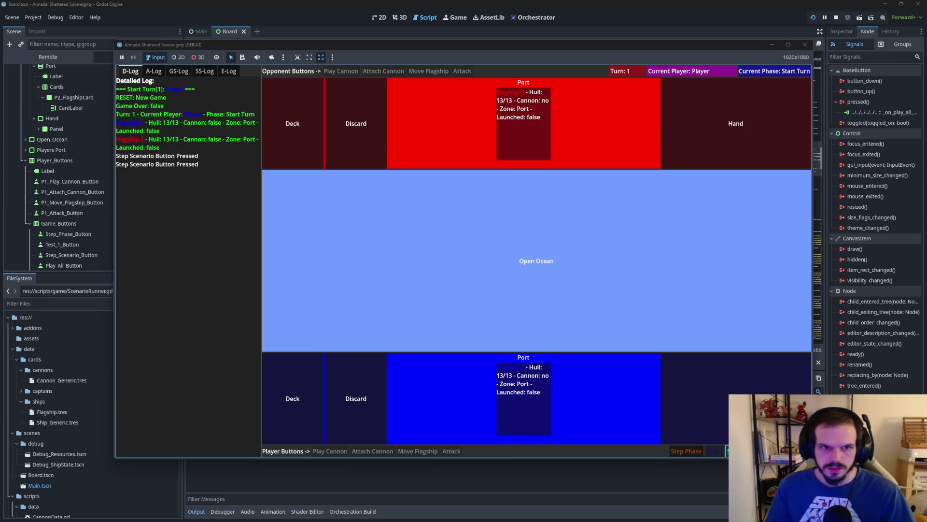
left_click(727, 451)
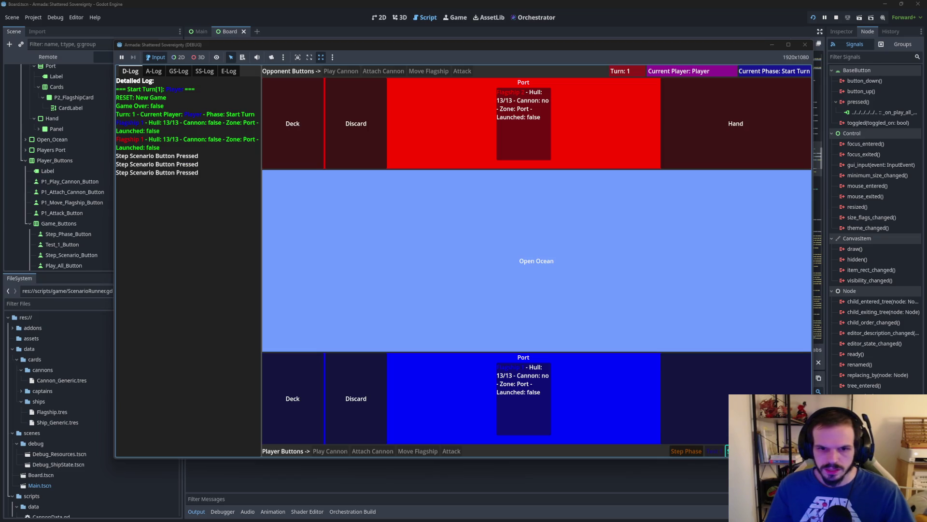
left_click(727, 450)
left_click(727, 450)
left_click(728, 450)
left_click(728, 450)
left_click(728, 451)
left_click(728, 451)
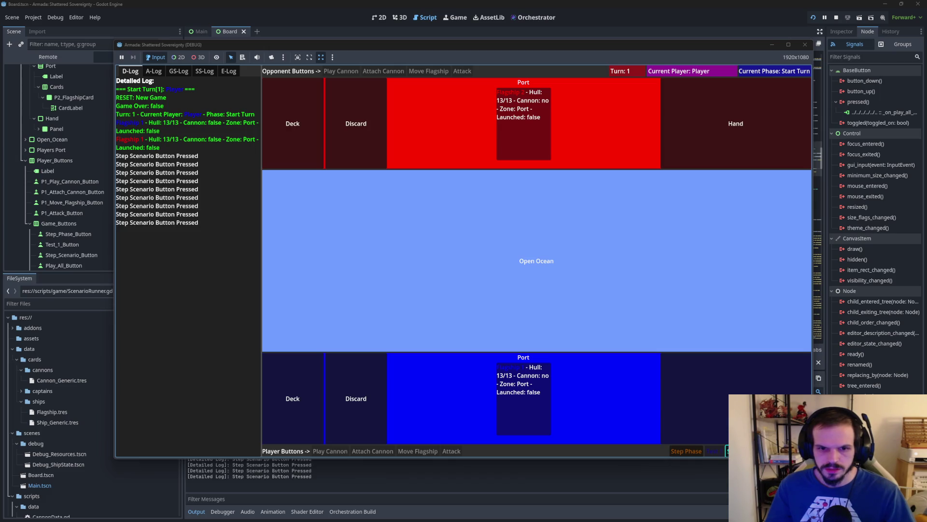
left_click(727, 451)
left_click(728, 450)
key("F8")
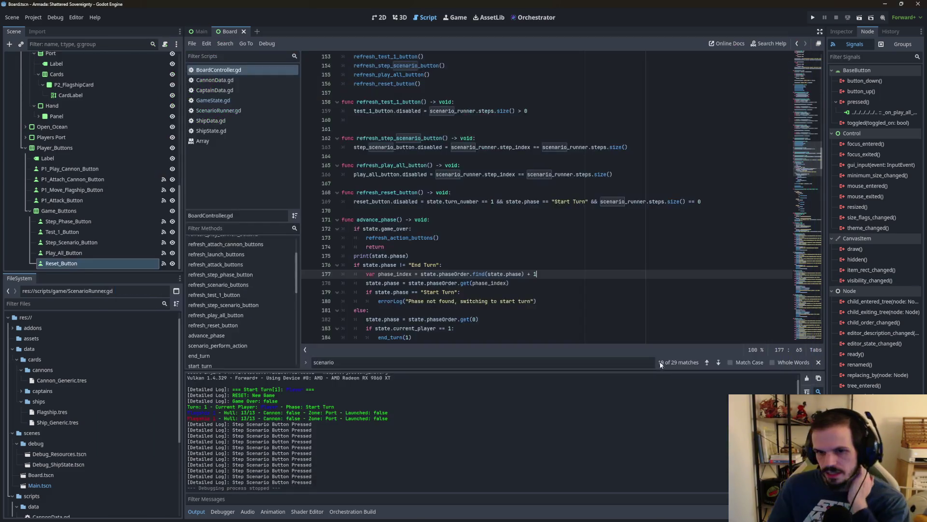
Locate _on_step_scenario_button_pressed and select its detailedLog call on line 452.
scroll(590, 254, "down", 6)
scroll(228, 340, "down", 4)
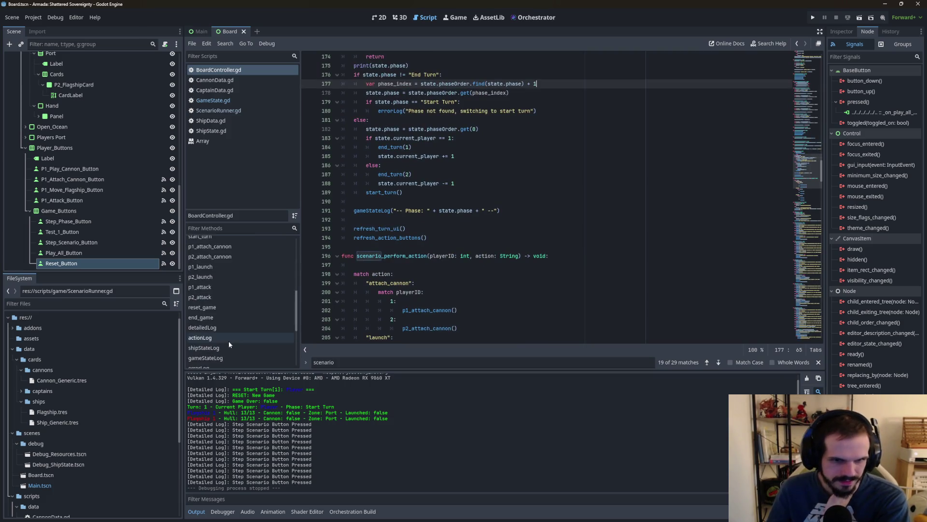
scroll(234, 300, "down", 5)
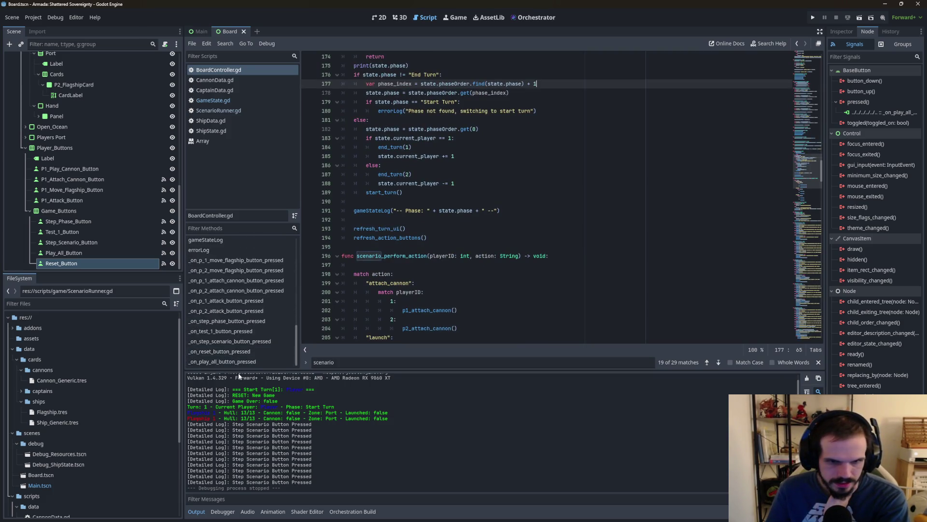
left_click(241, 340)
left_click(432, 255)
left_click(485, 217)
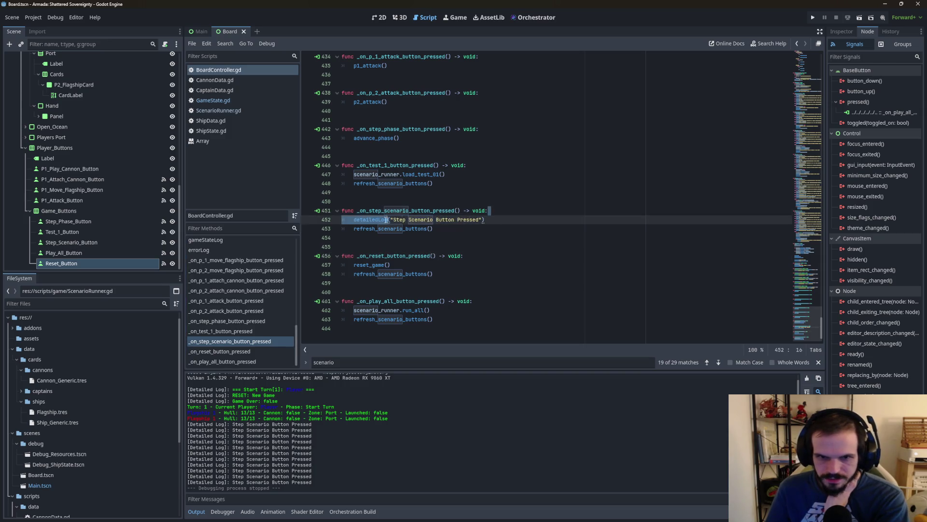
left_click(484, 246)
left_click_drag(484, 219, 352, 221)
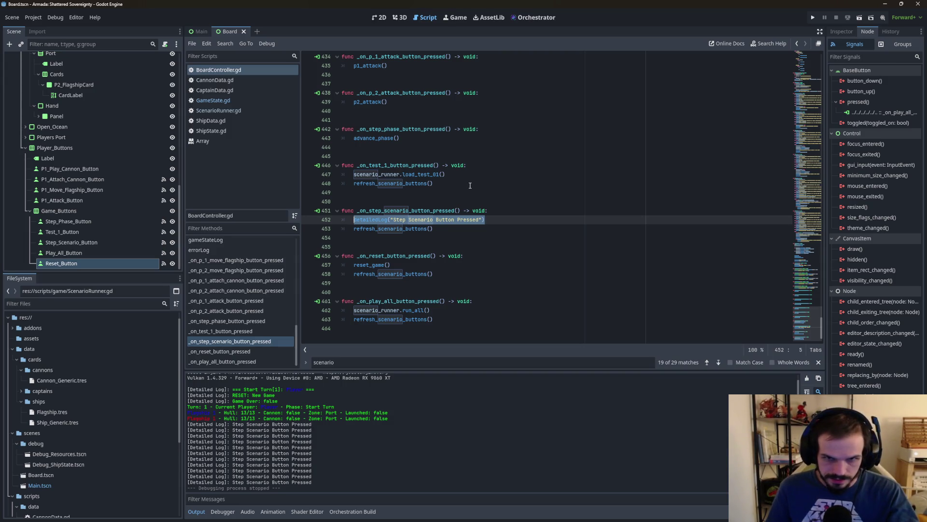
Replace it with scenario_runner.run_next_step() and launch the game.
type("sc")
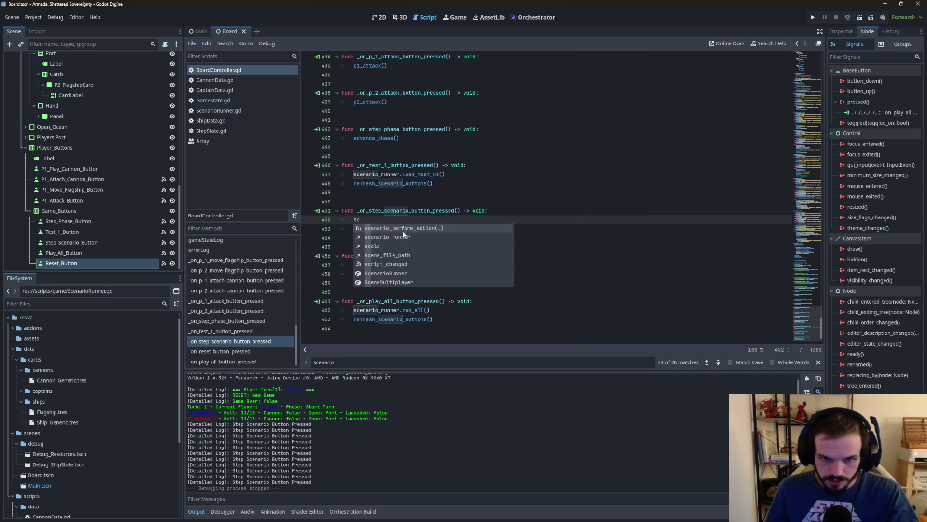
left_click(404, 236)
type(".")
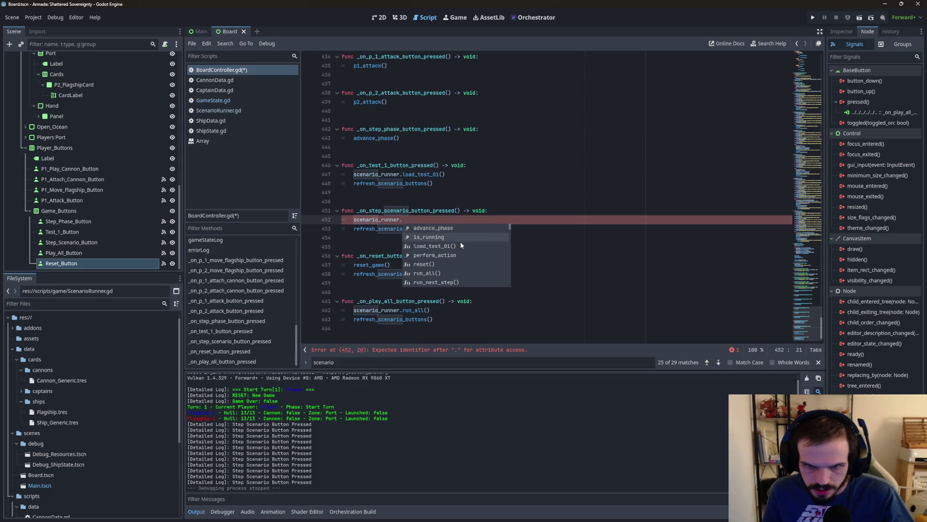
scroll(460, 242, "down", 3)
left_click(438, 260)
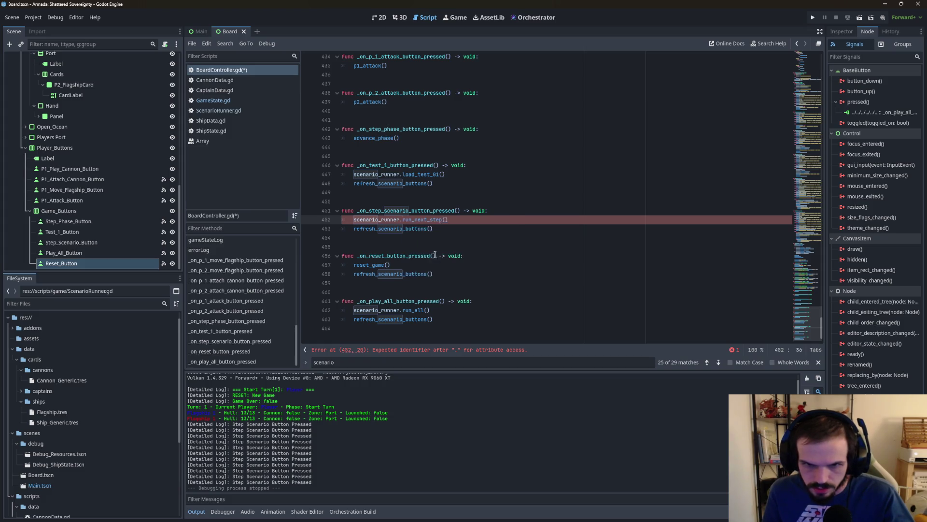
left_click(551, 193)
left_click(813, 17)
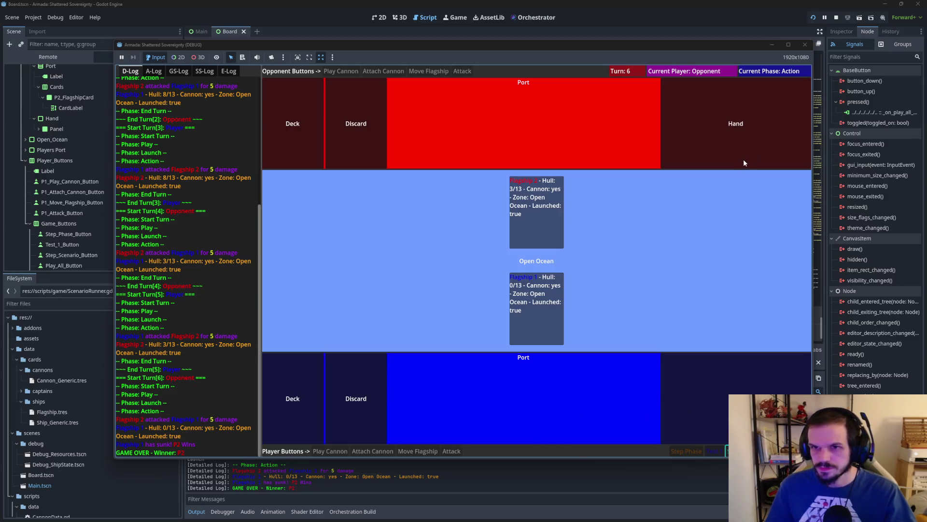
Reset, play the scenario to game over, reset again, step once, then stop the game.
left_click(725, 450)
left_click(710, 452)
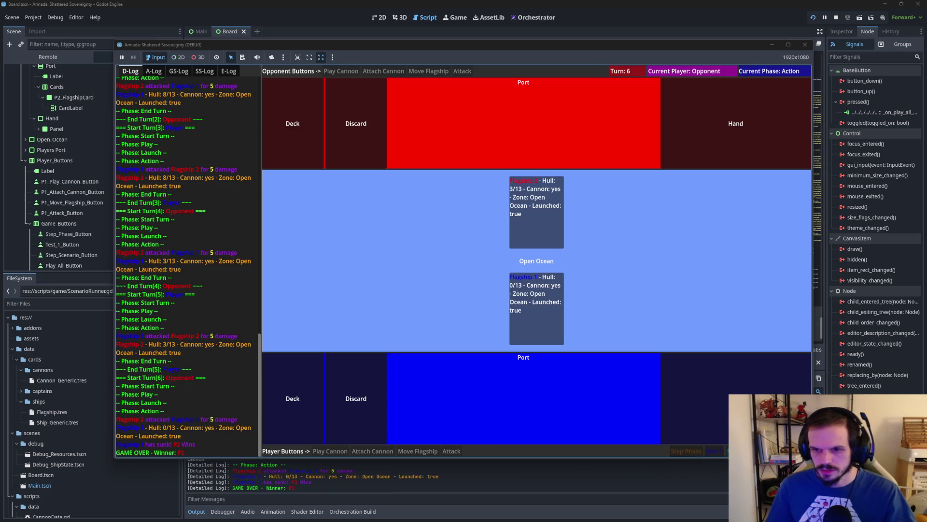
left_click(726, 450)
left_click(711, 451)
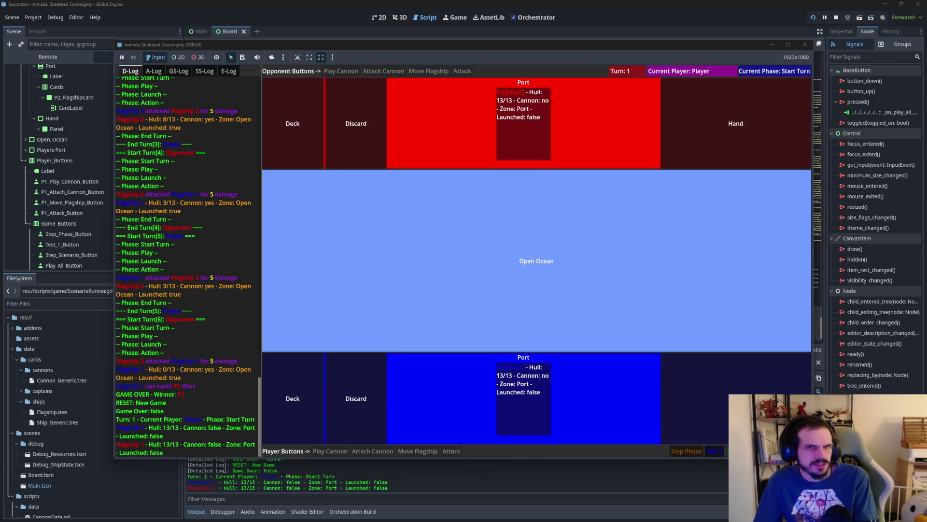
mouse_move(222, 519)
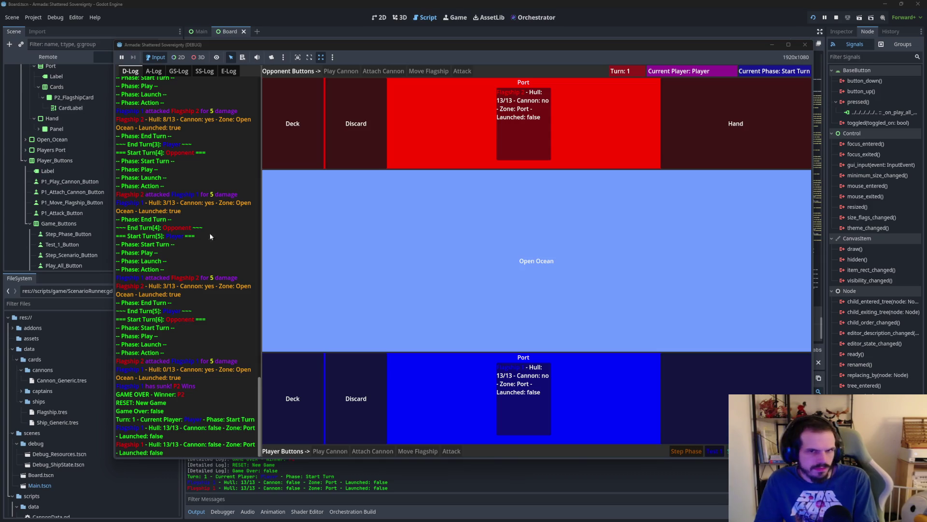
left_click(805, 44)
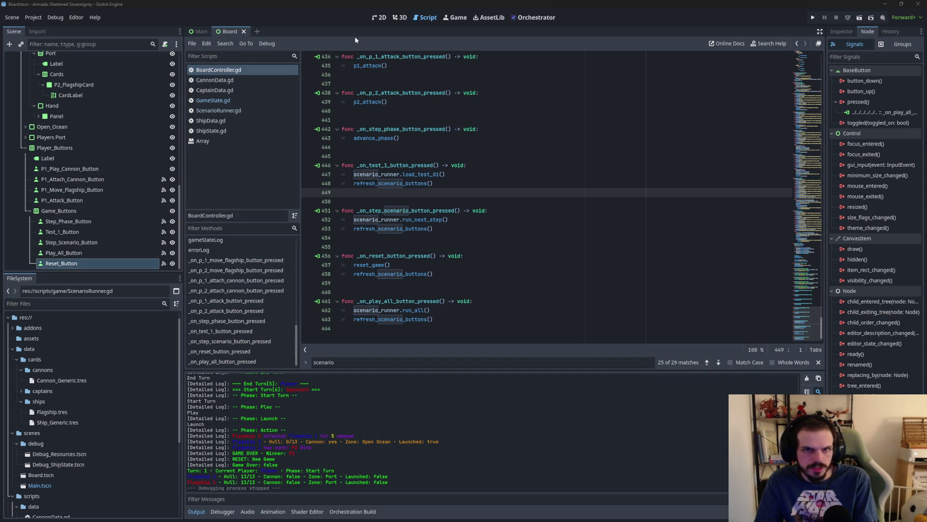
Open ScenarioRunner.gd and inspect run_next_step and its game_over check.
left_click(242, 110)
left_click(225, 252)
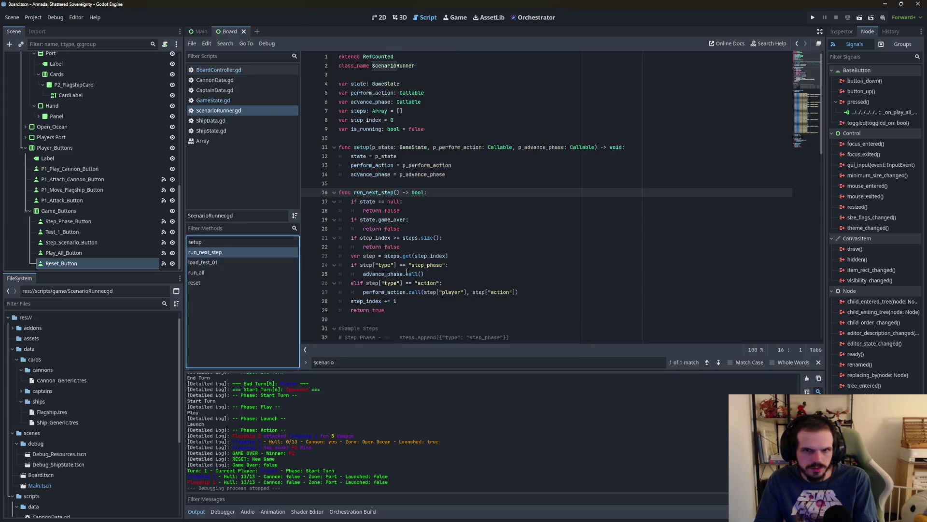
left_click(414, 230)
left_click_drag(403, 229, 385, 228)
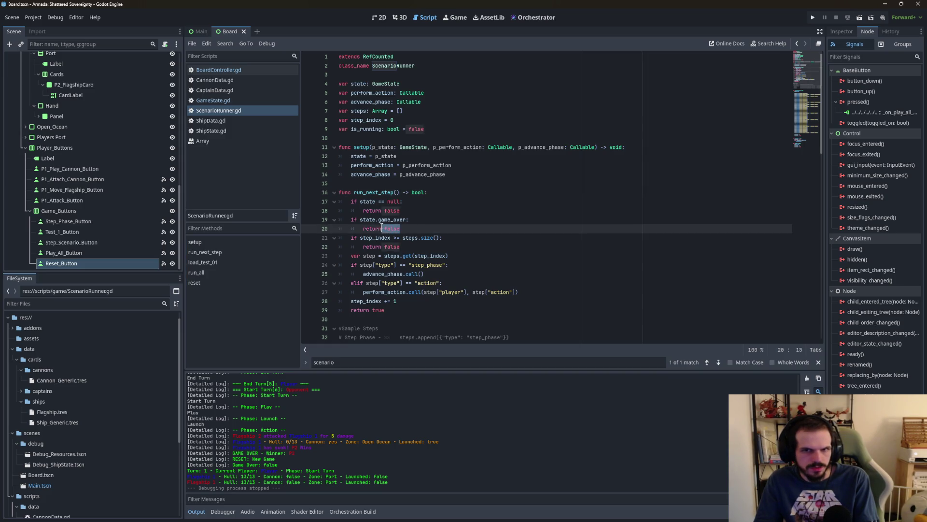
left_click(428, 214)
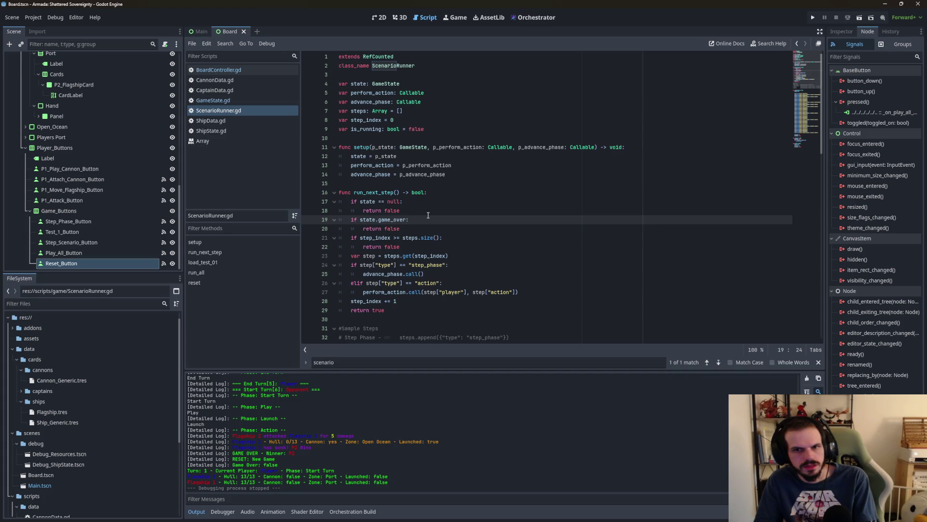
double_click(363, 192)
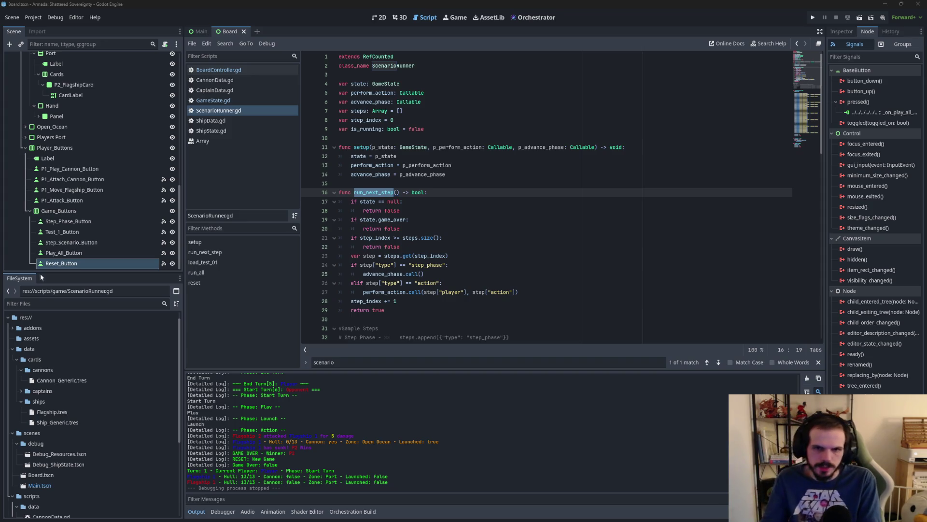
Insert a #TODO comment as the first line of run_next_step.
left_click(445, 195)
key("Return")
type("#")
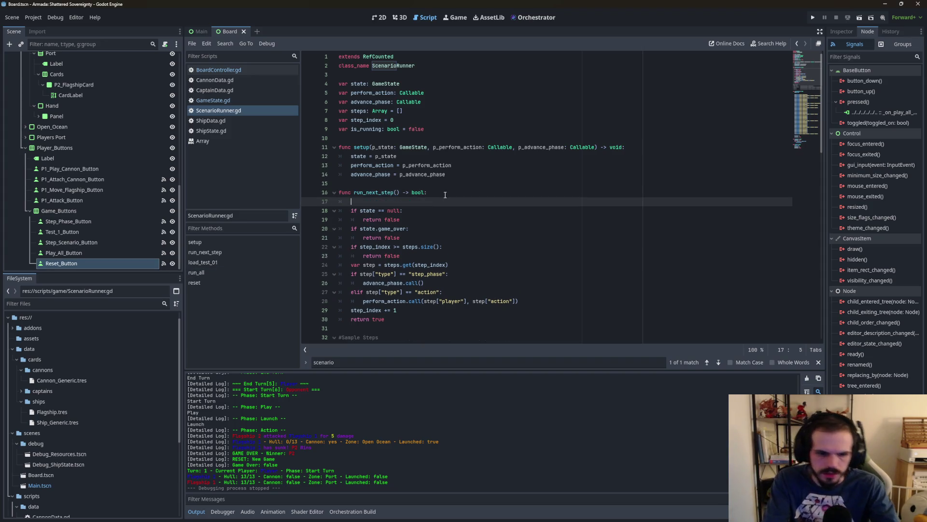
type("TODO")
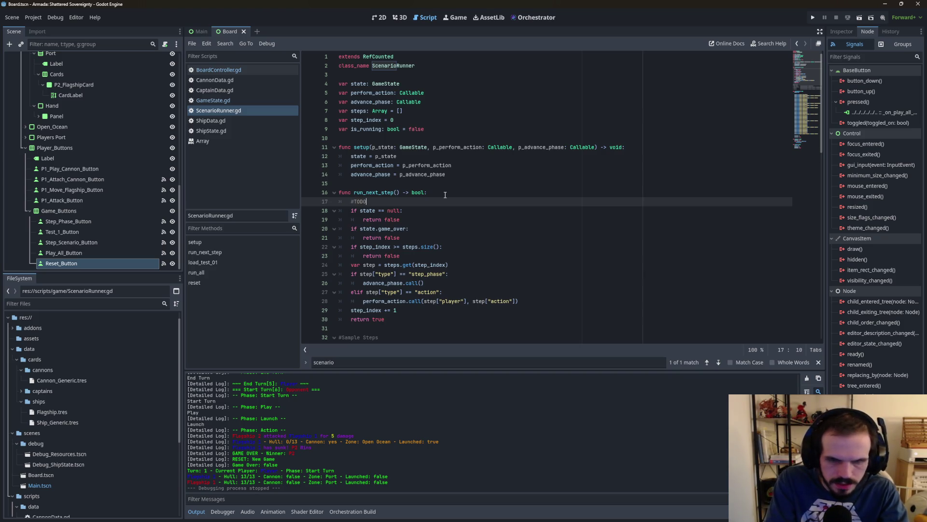
left_click(445, 194)
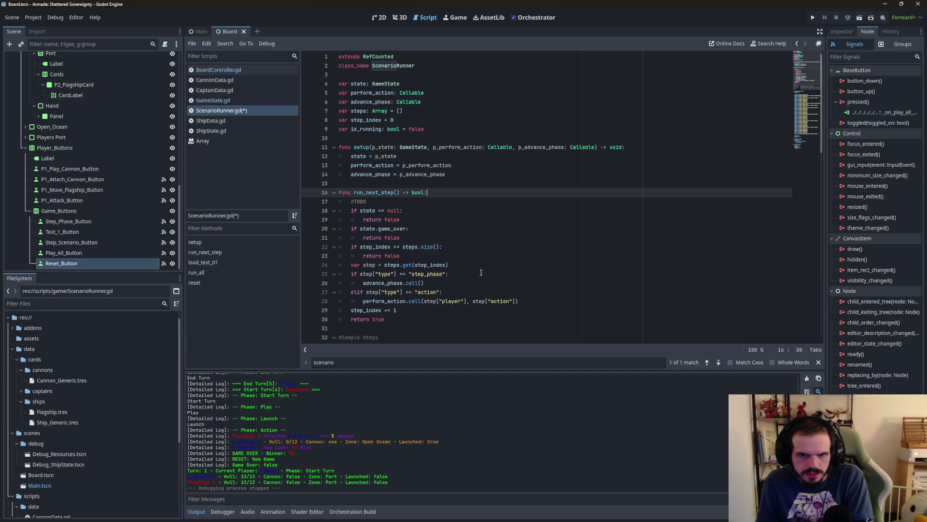
left_click_drag(454, 265, 333, 265)
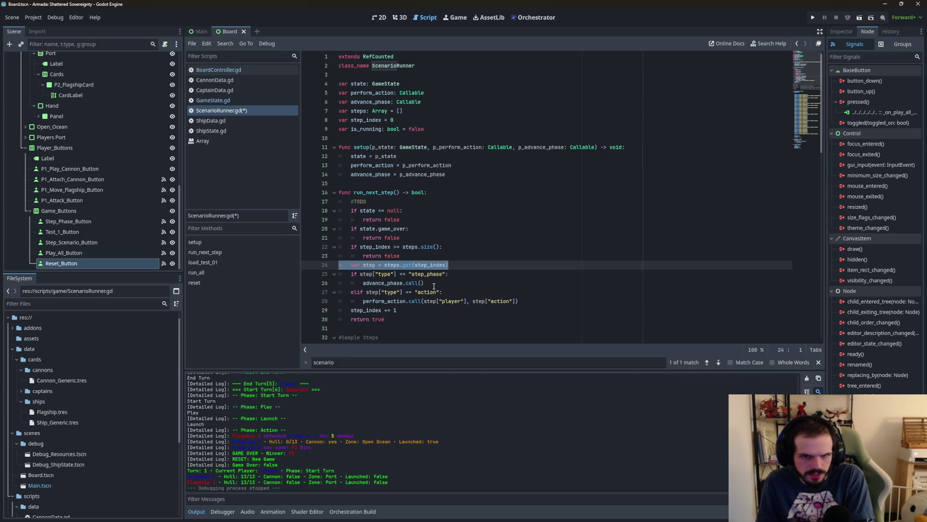
scroll(433, 286, "down", 1)
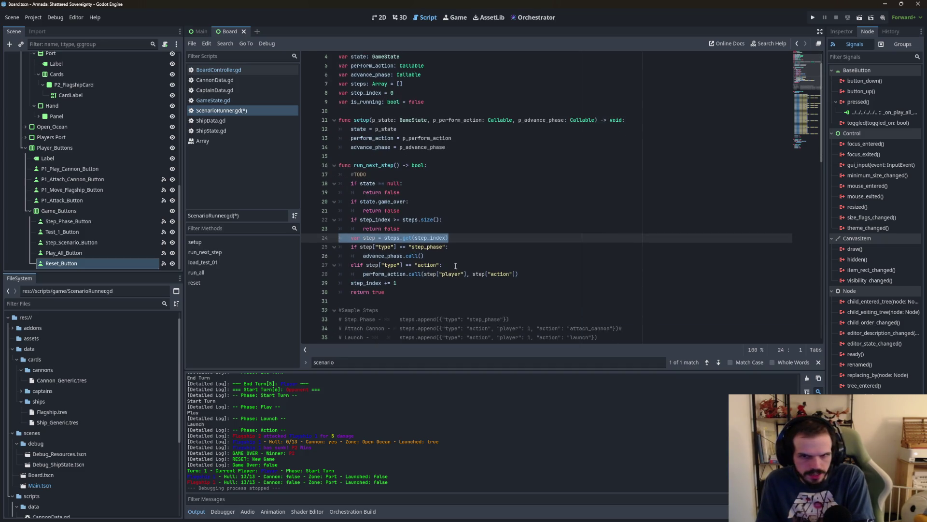
scroll(451, 269, "down", 1)
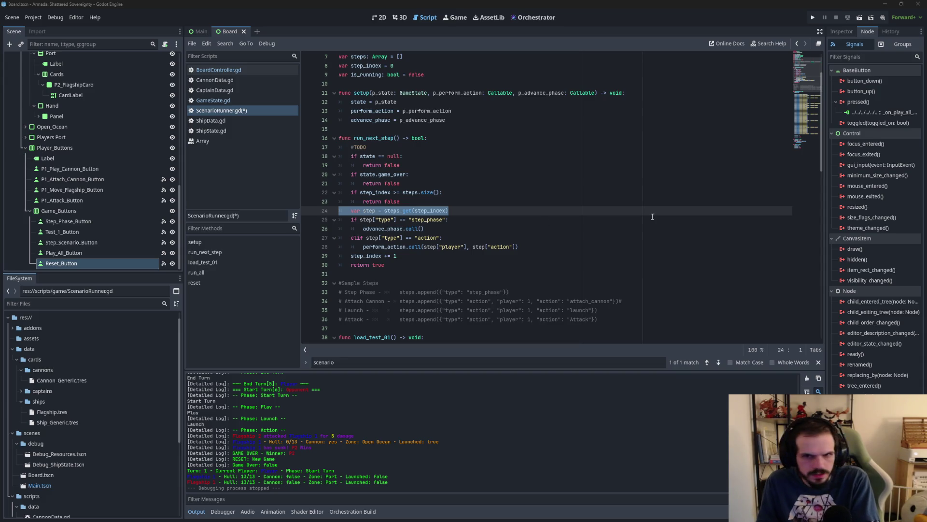
scroll(623, 247, "down", 1)
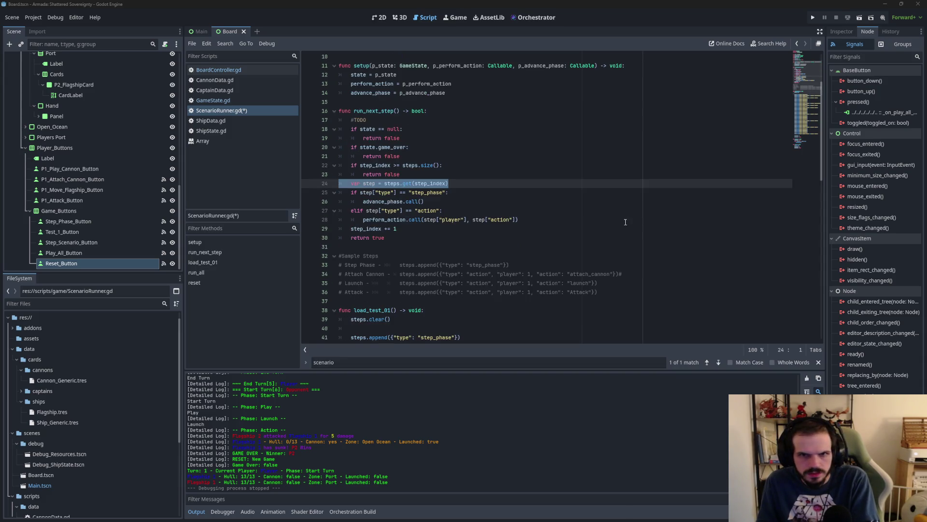
Add '#TODO = change to boolean' inside scenario_perform_action in BoardController.gd.
left_click(254, 73)
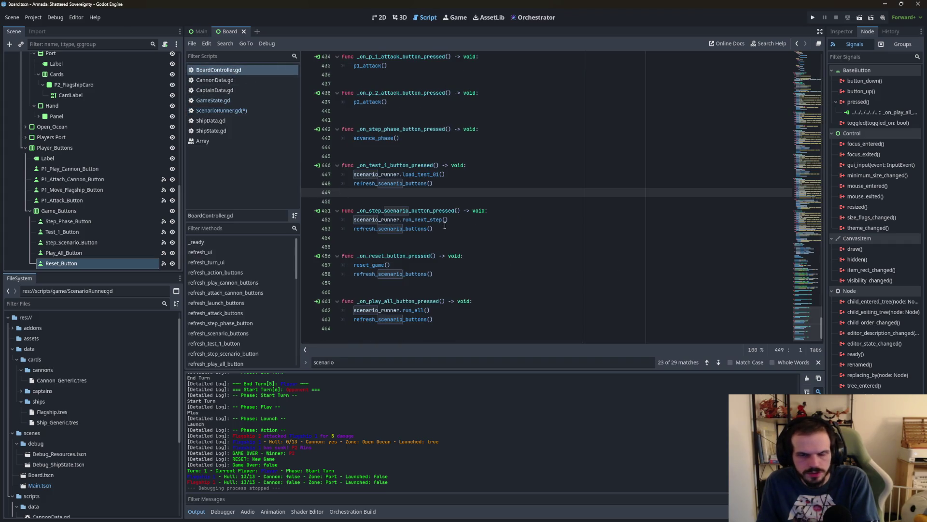
scroll(245, 355, "down", 5)
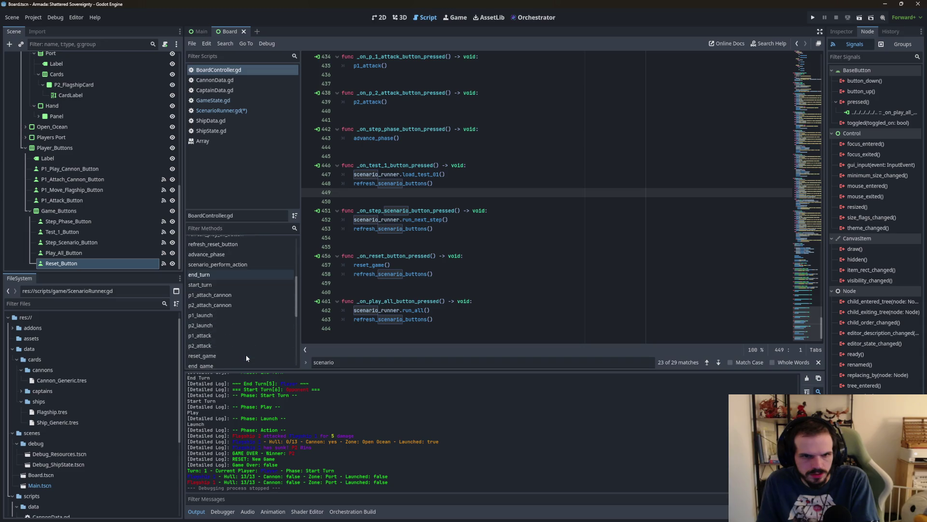
left_click(253, 267)
left_click(494, 206)
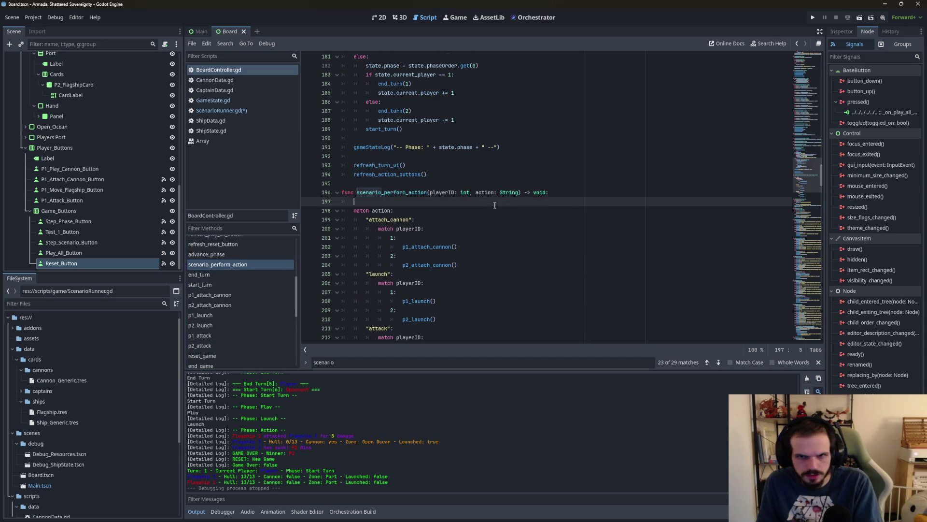
left_click(421, 184)
left_click(421, 202)
type("#TODO = ")
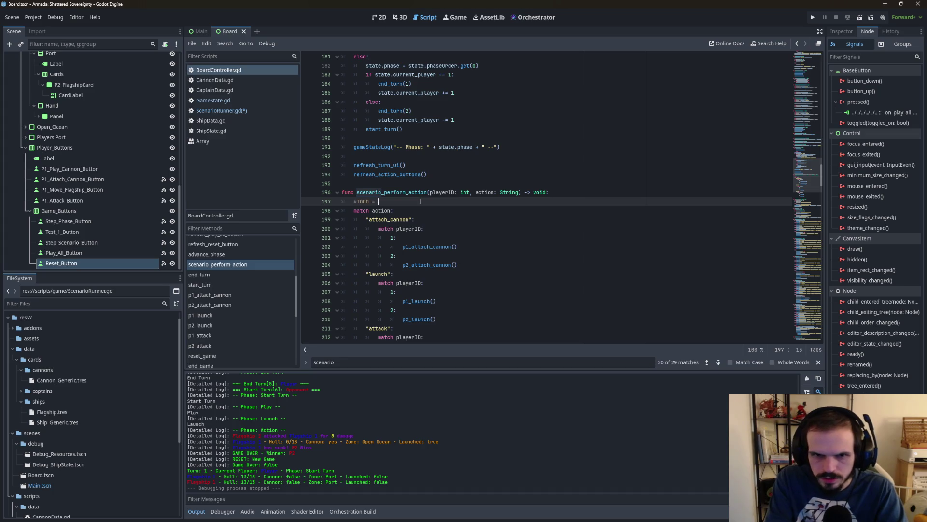
type("change to boo")
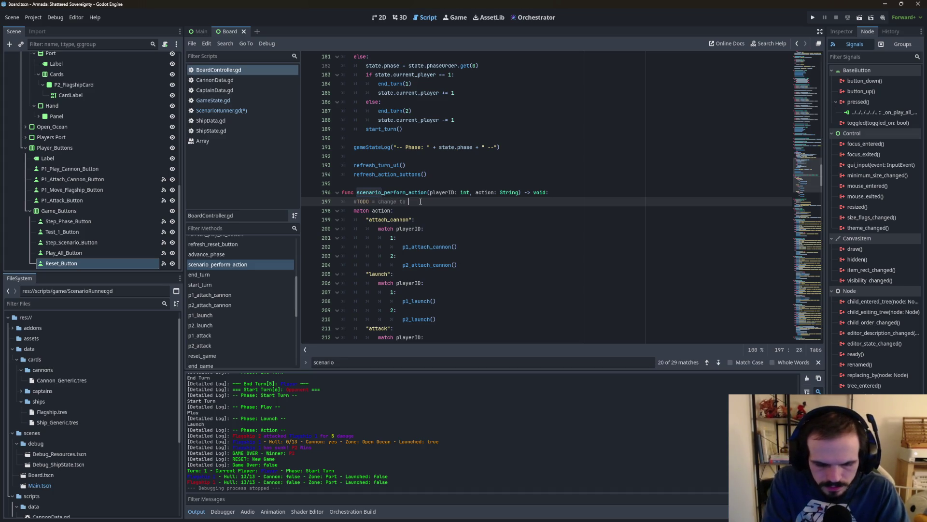
type("lean")
left_click(510, 219)
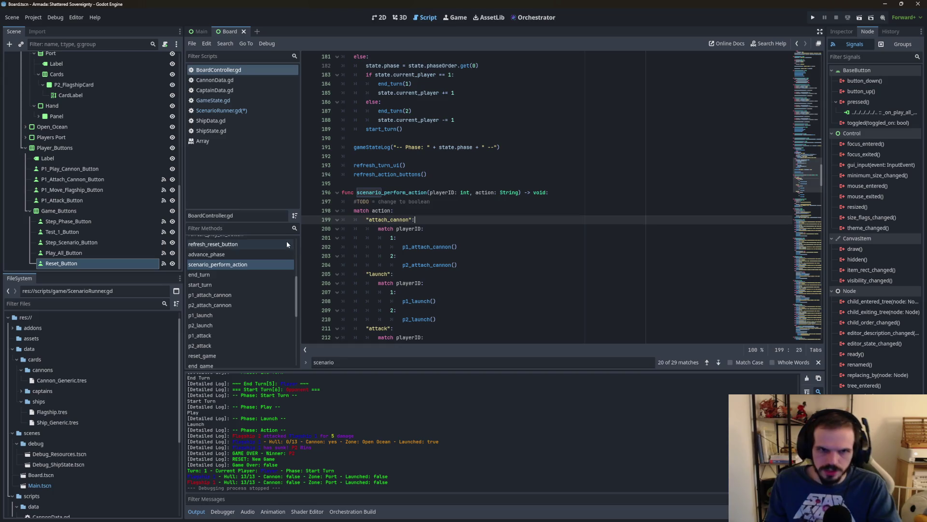
Extend ScenarioRunner.gd's #TODO with 'determine best way to log' and run the project.
left_click(252, 110)
left_click(380, 117)
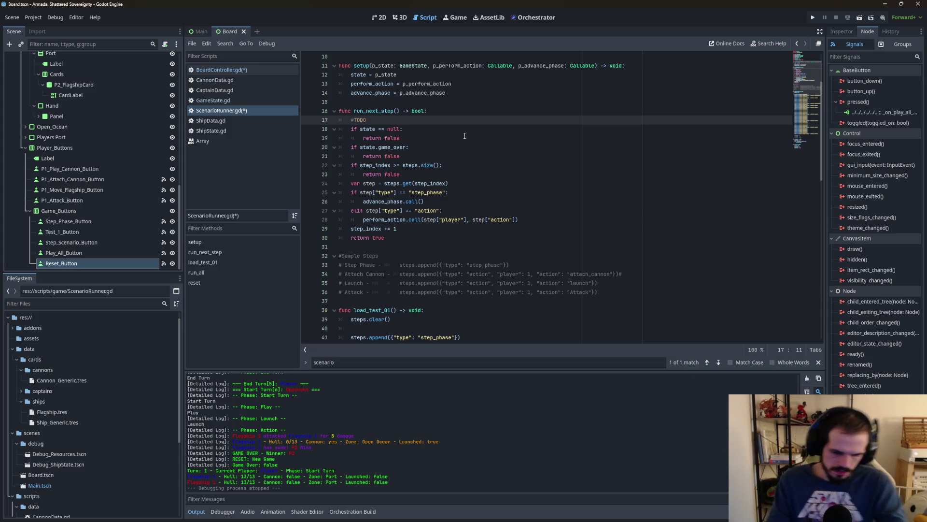
type("determine best way to log")
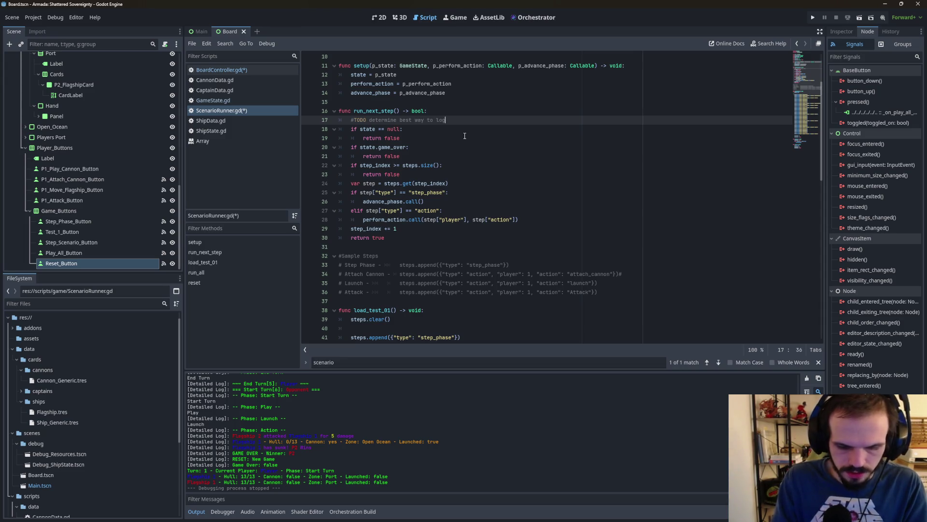
left_click(449, 211)
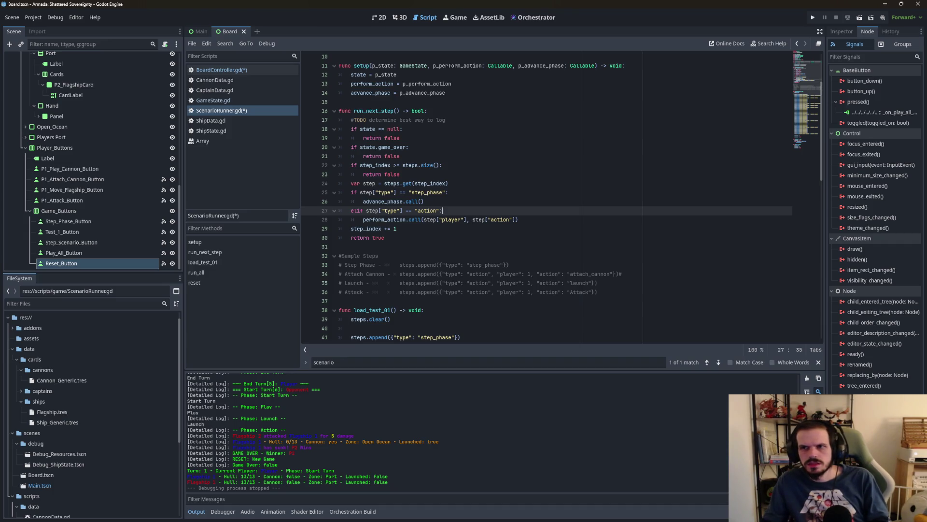
left_click(813, 18)
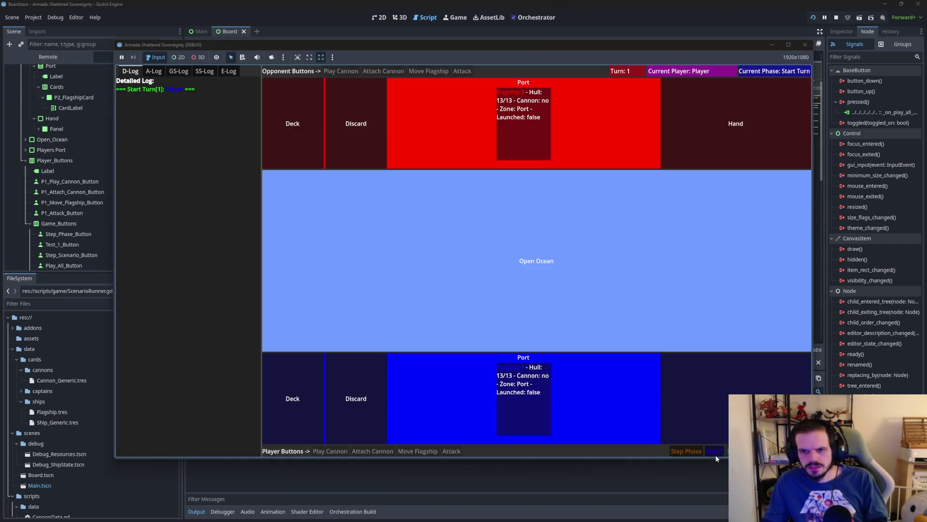
Play All to game over, reset to Turn 1 with R, and stop the game.
left_click(715, 451)
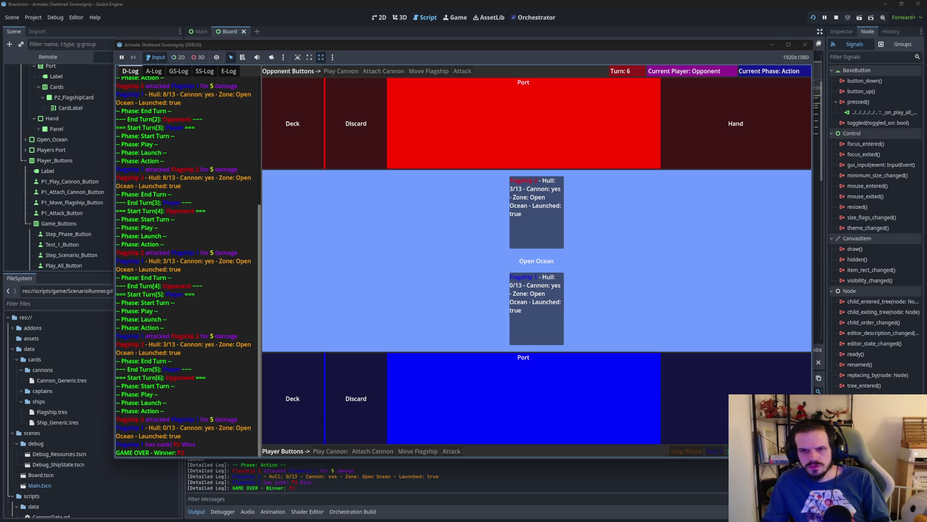
key("r")
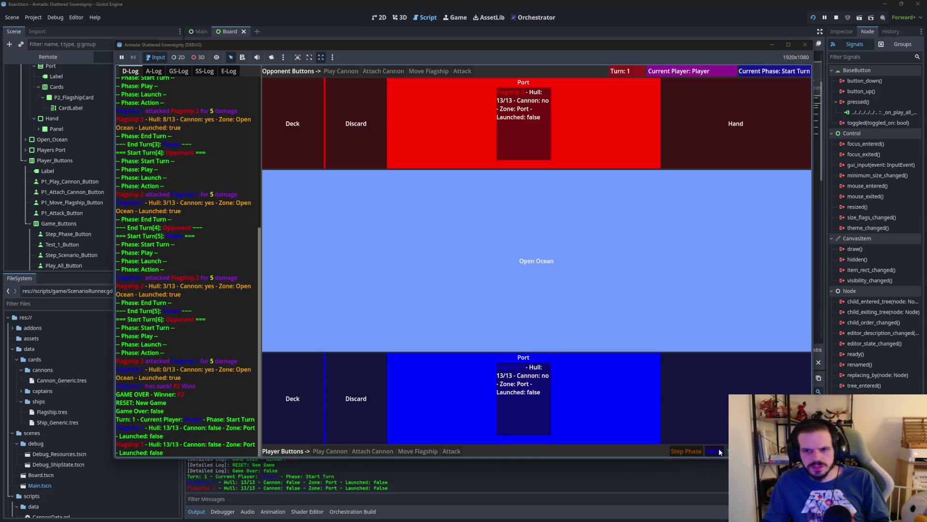
left_click(805, 45)
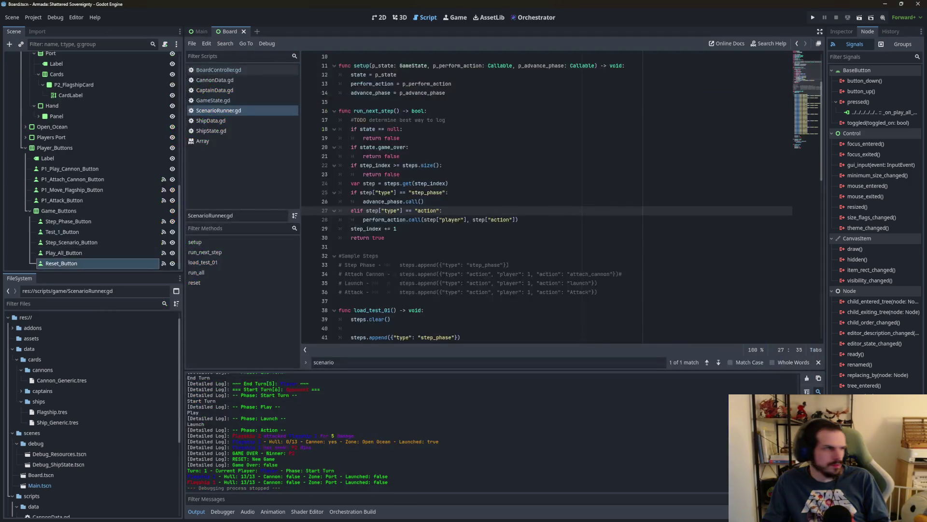